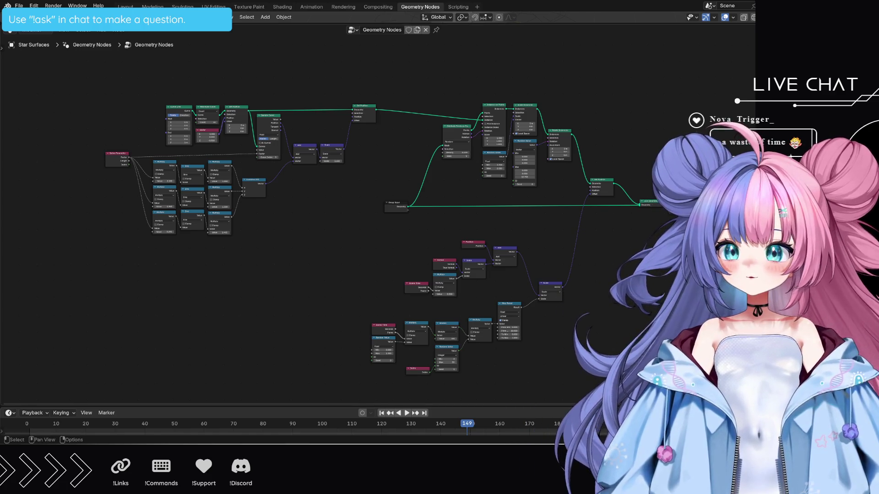
Reopen the collapsed 3D viewport and spreadsheet above the Geometry Nodes editor, showing the sphere.
drag(439, 24, 438, 121)
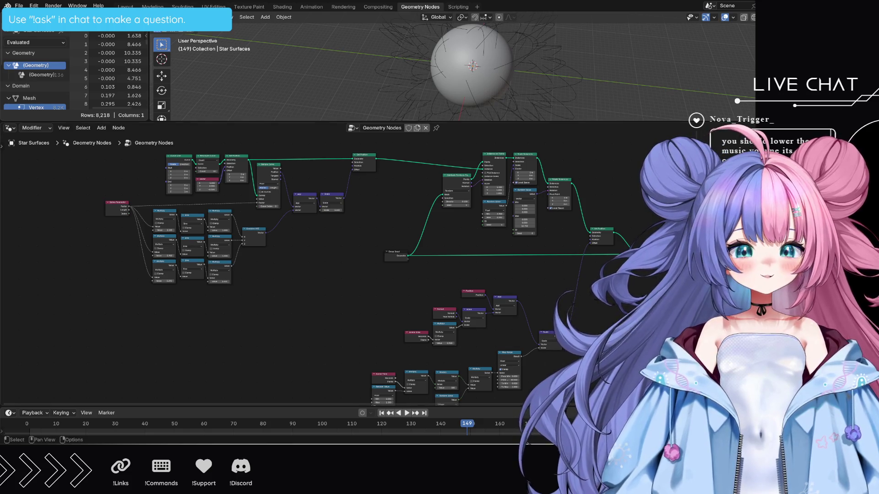
scroll(398, 266, up, 4)
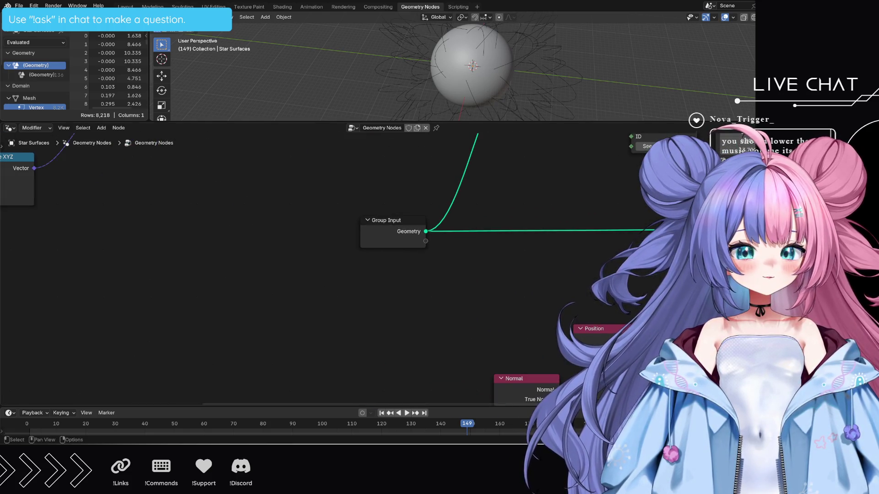
Cut the link from the Position node to the Add node's first Vector input.
scroll(420, 310, down, 4)
scroll(416, 309, down, 1)
mouse_move(406, 301)
middle_down()
mouse_move(417, 231)
mouse_move(468, 266)
middle_up()
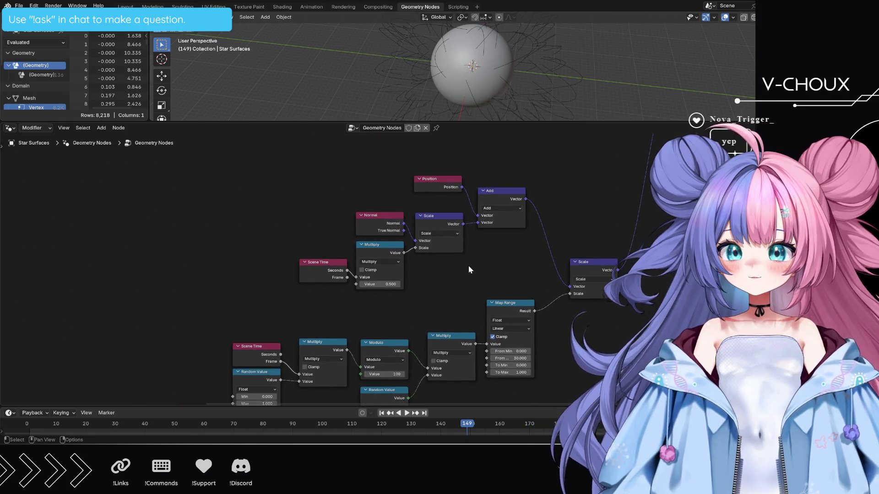
mouse_move(468, 270)
middle_down()
mouse_move(465, 257)
mouse_move(385, 247)
mouse_move(440, 210)
mouse_move(459, 183)
middle_up()
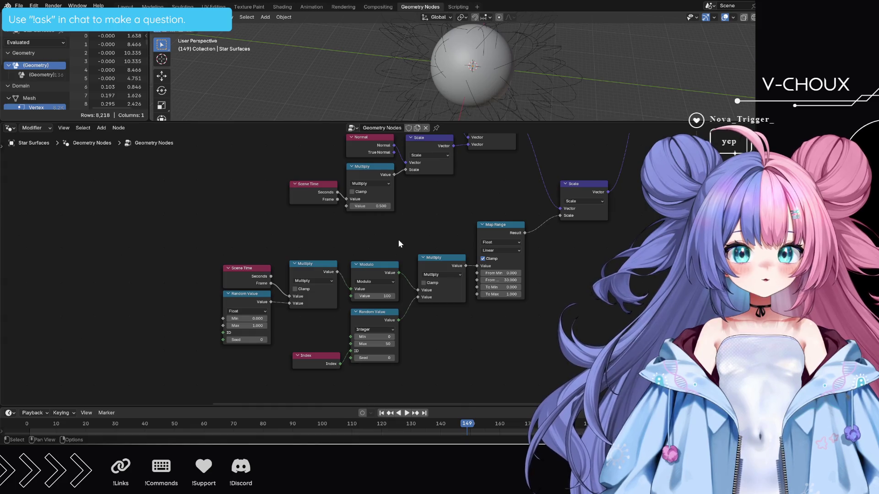
mouse_move(444, 227)
middle_down()
mouse_move(420, 255)
mouse_move(418, 279)
middle_up()
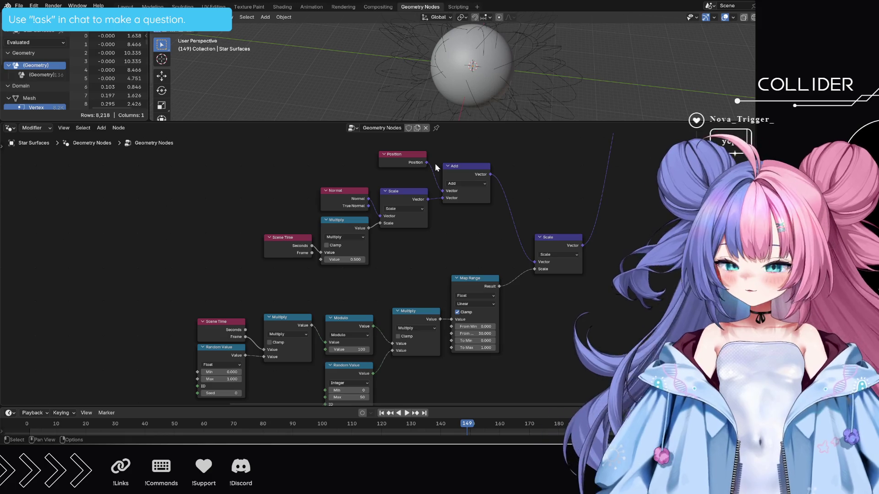
ctrl+right_drag(436, 168, 429, 181)
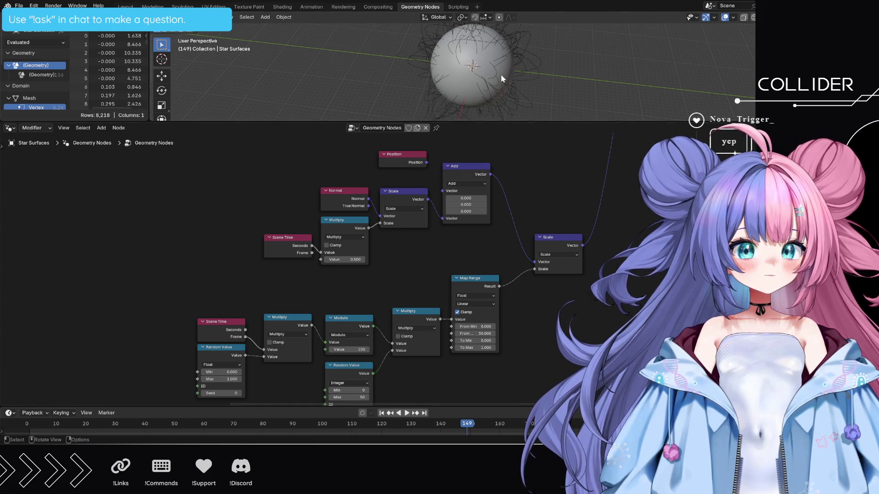
scroll(501, 75, up, 2)
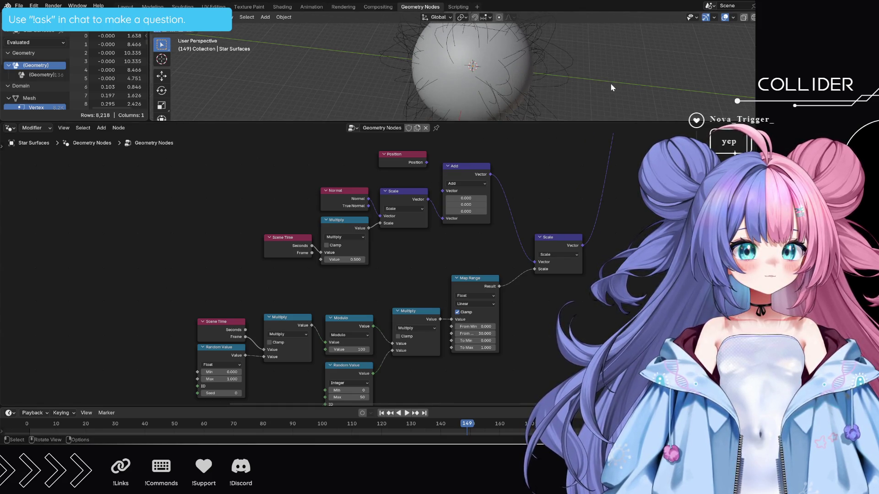
Undo and redo the cut to compare the tendrils, leaving the Position link removed.
key(ctrl+z)
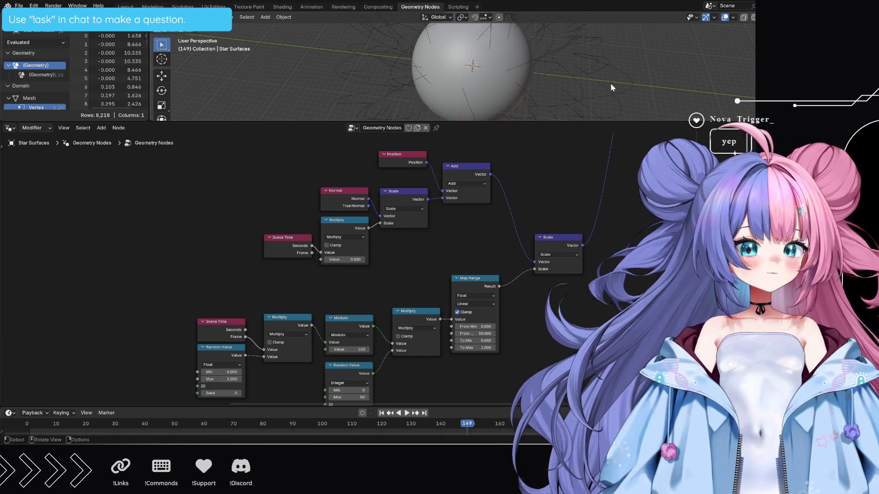
key(ctrl+shift)
key(ctrl+shift+z)
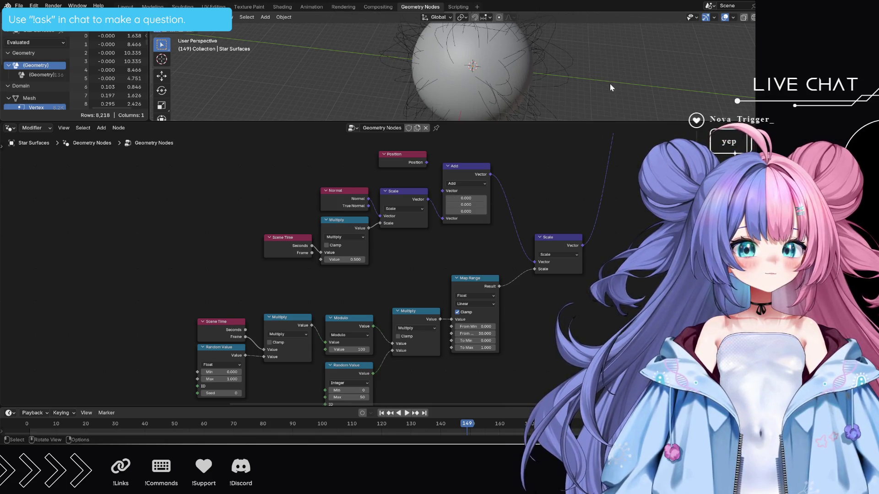
key(ctrl+shift+z)
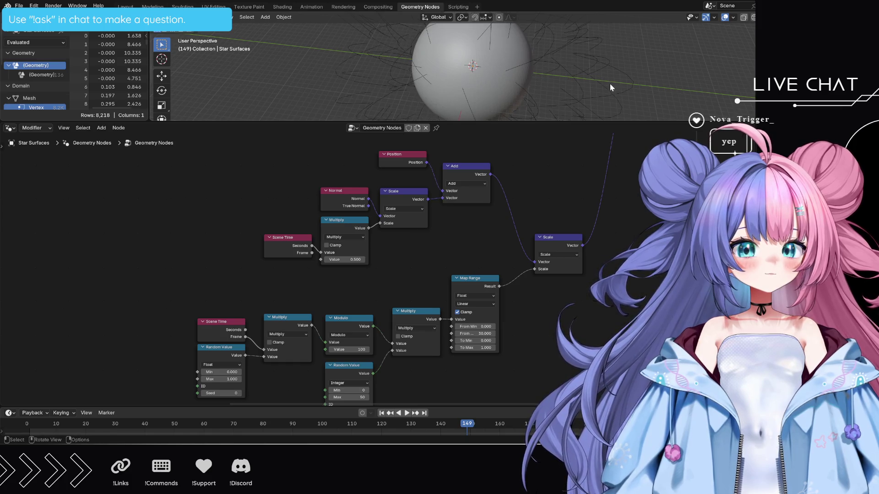
key(ctrl+z)
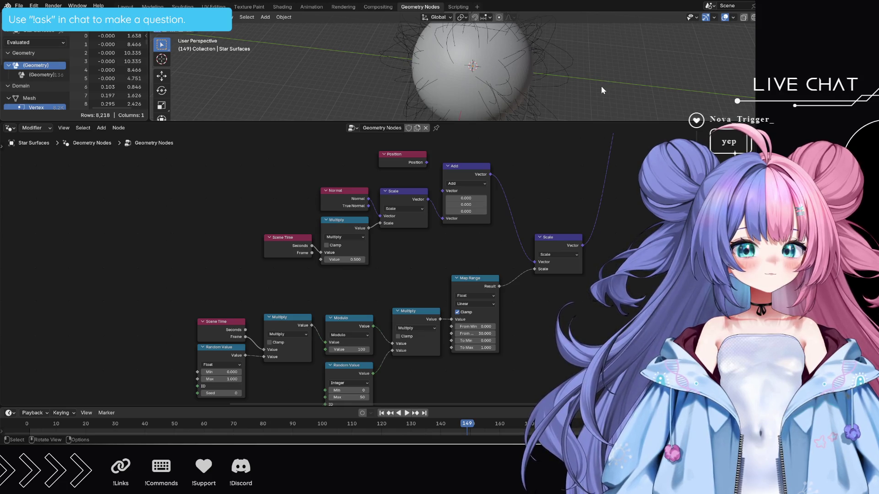
Connect the normal Scale node's Vector output directly to the final Scale node's Vector input, moving Add aside.
mouse_move(536, 85)
middle_down()
mouse_move(499, 91)
mouse_move(509, 53)
mouse_move(512, 69)
mouse_move(511, 44)
mouse_move(506, 68)
mouse_move(627, 68)
mouse_move(582, 74)
mouse_move(565, 35)
mouse_move(559, 67)
mouse_move(548, 57)
mouse_move(589, 74)
mouse_move(558, 95)
mouse_move(570, 14)
mouse_move(551, 72)
mouse_move(599, 49)
mouse_move(634, 52)
mouse_move(601, 74)
mouse_move(617, 71)
mouse_move(634, 84)
mouse_move(569, 89)
mouse_move(601, 93)
mouse_move(624, 89)
mouse_move(597, 89)
mouse_move(612, 54)
mouse_move(611, 70)
mouse_move(604, 53)
mouse_move(581, 53)
mouse_move(515, 22)
mouse_move(578, 77)
mouse_move(515, 38)
mouse_move(463, 36)
mouse_move(404, 52)
mouse_move(463, 101)
mouse_move(419, 90)
mouse_move(544, 94)
mouse_move(493, 100)
mouse_move(444, 80)
mouse_move(518, 58)
mouse_move(552, 32)
mouse_move(581, 61)
mouse_move(631, 45)
mouse_move(612, 95)
middle_up()
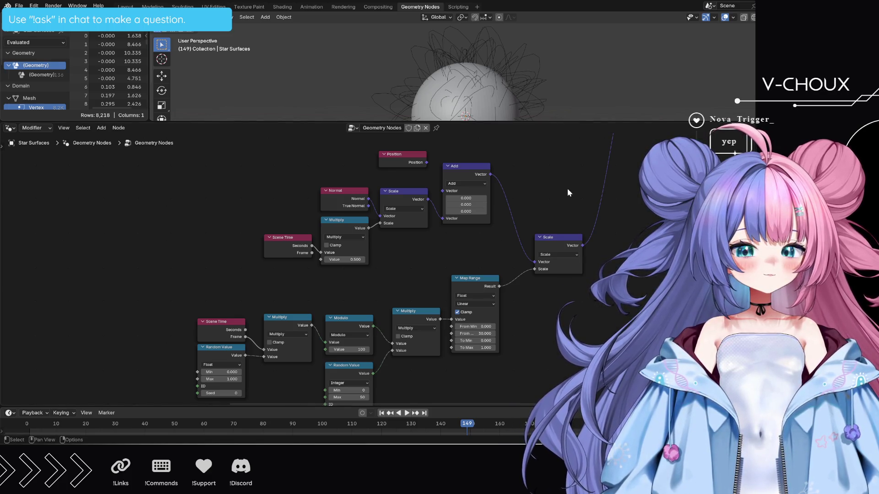
drag(428, 200, 538, 263)
drag(474, 166, 496, 163)
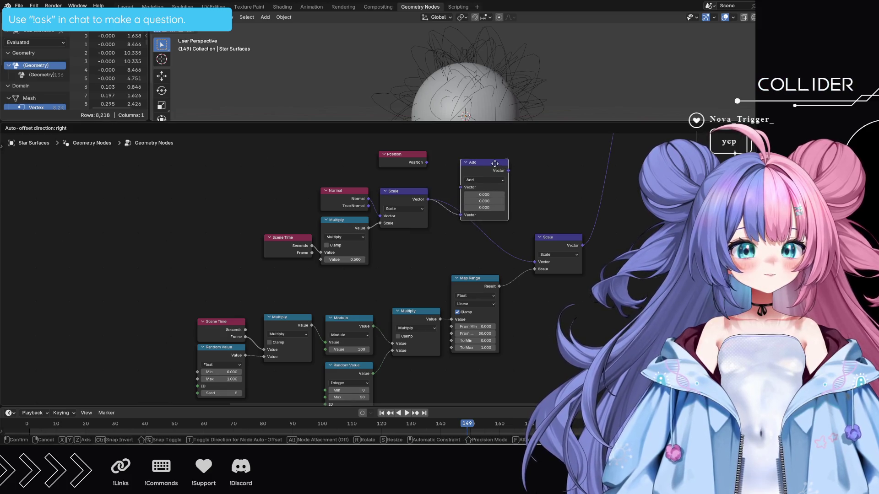
Delete the Add and Position nodes, then move Normal, Multiply, Scale and Scene Time nearer the final Scale.
key(x)
click(410, 156)
key(x)
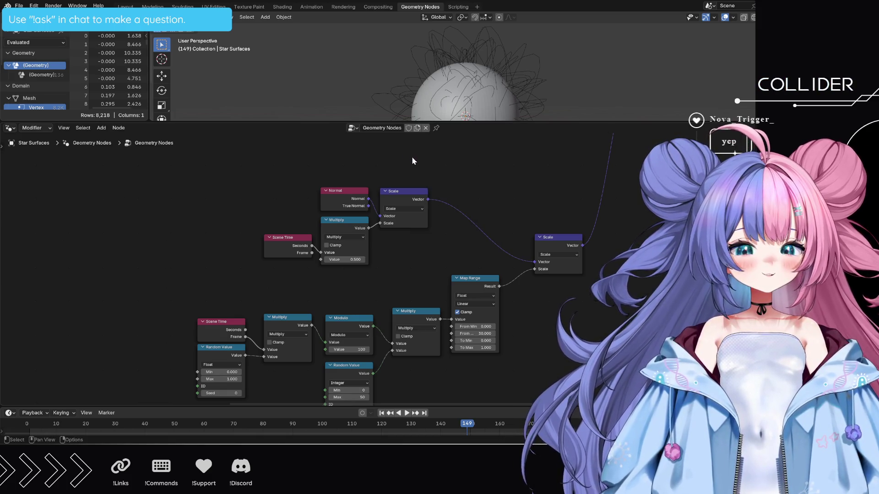
drag(235, 178, 447, 260)
mouse_move(409, 191)
mouse_down()
mouse_move(476, 188)
mouse_move(481, 210)
mouse_up()
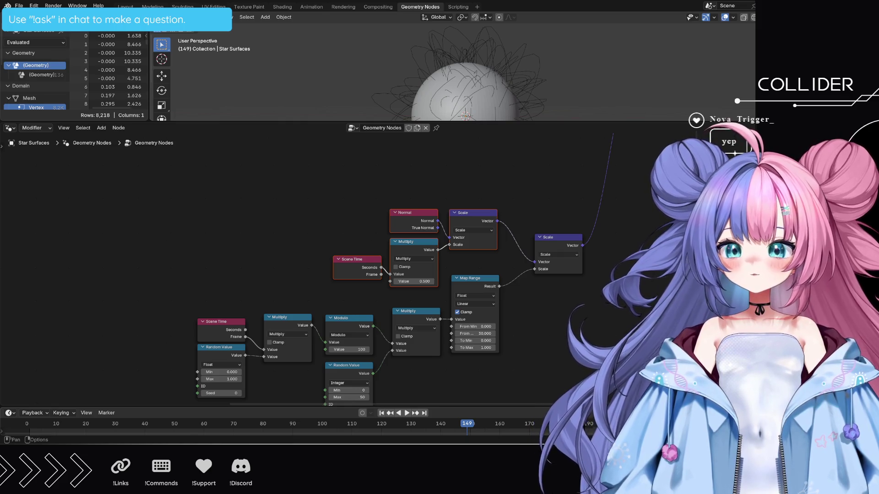
Deselect all nodes and play the timeline to watch the tendrils animate around the sphere.
key(alt+a)
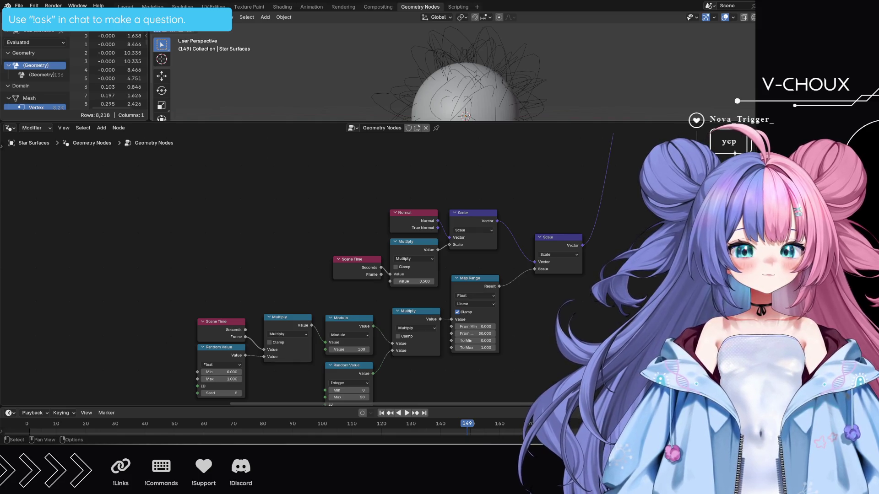
key(space)
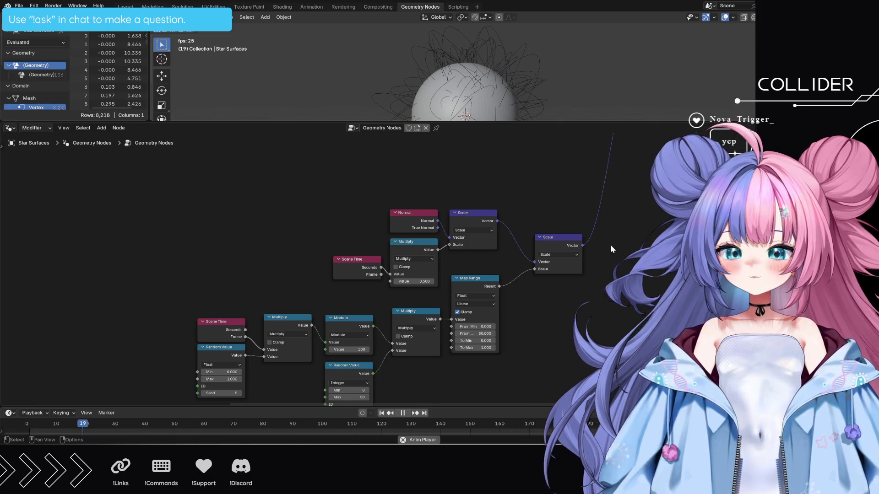
Pause playback at frame 60 and give the node editor more screen room.
key(space)
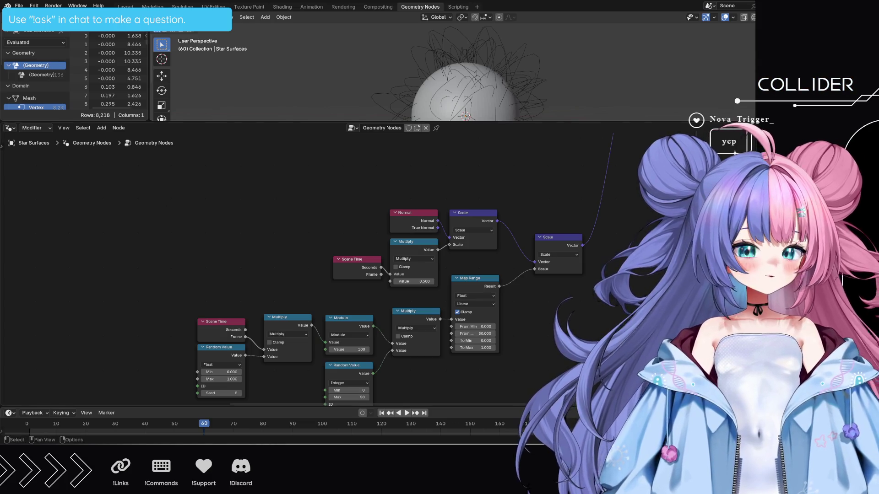
drag(478, 123, 478, 57)
scroll(497, 142, down, 2)
scroll(497, 144, down, 2)
mouse_move(283, 336)
mouse_down()
mouse_move(463, 254)
mouse_move(520, 215)
mouse_move(485, 188)
mouse_move(494, 165)
mouse_up()
click(494, 165)
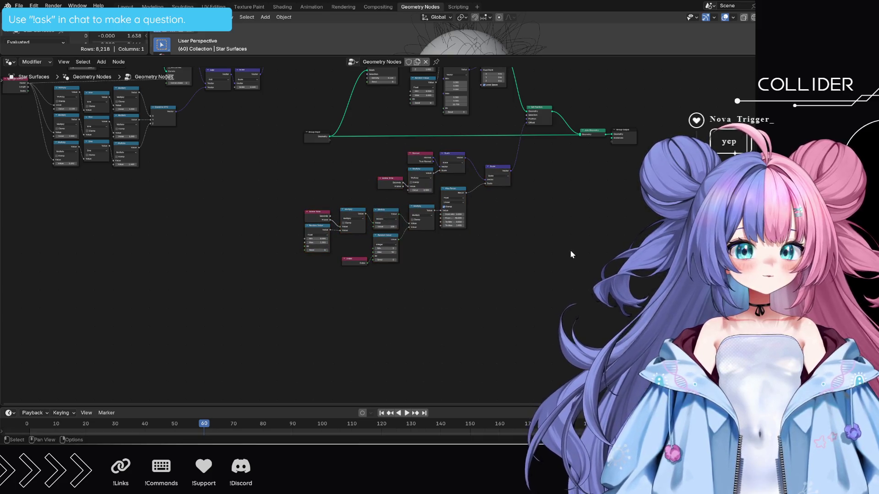
mouse_move(557, 230)
middle_down()
mouse_move(577, 284)
mouse_move(651, 348)
middle_up()
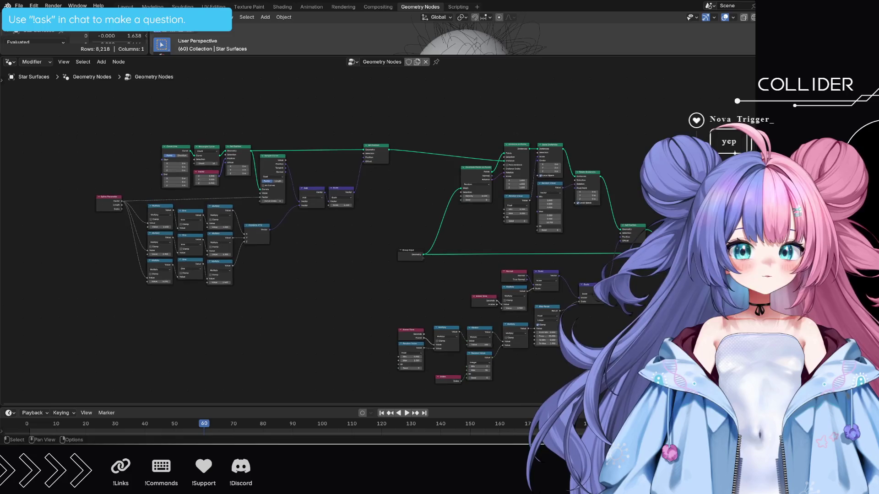
mouse_move(78, 120)
mouse_down()
mouse_move(364, 303)
mouse_move(376, 297)
mouse_up()
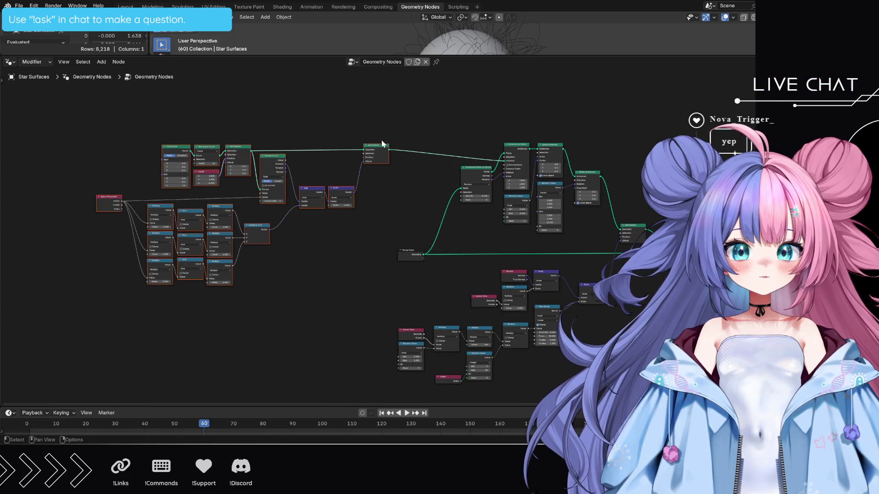
drag(378, 142, 427, 142)
scroll(620, 314, up, 3)
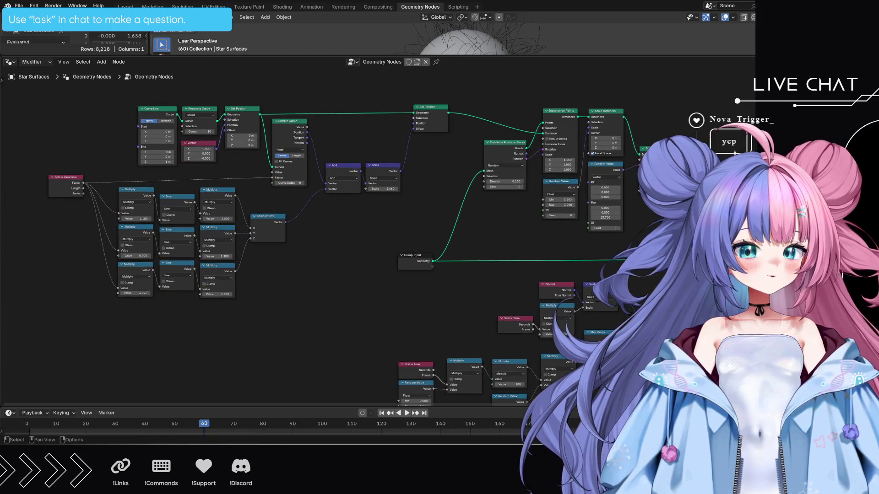
scroll(520, 252, up, 2)
ctrl+scroll(520, 252, right, 5)
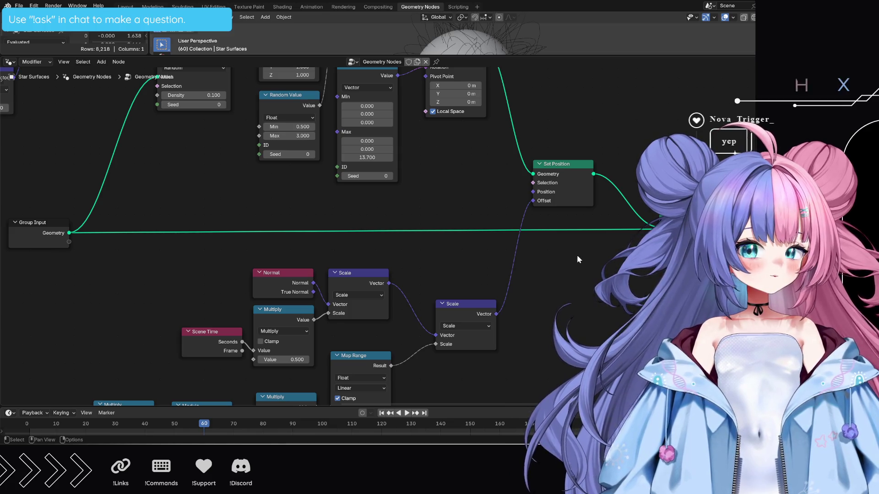
mouse_move(564, 282)
middle_down()
mouse_move(606, 180)
mouse_move(633, 169)
mouse_move(652, 130)
mouse_move(667, 130)
middle_up()
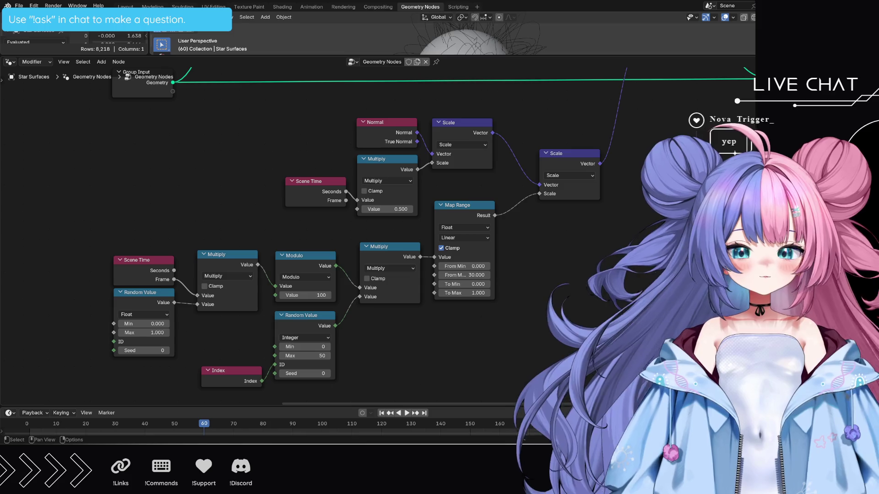
middle_drag(648, 172, 512, 359)
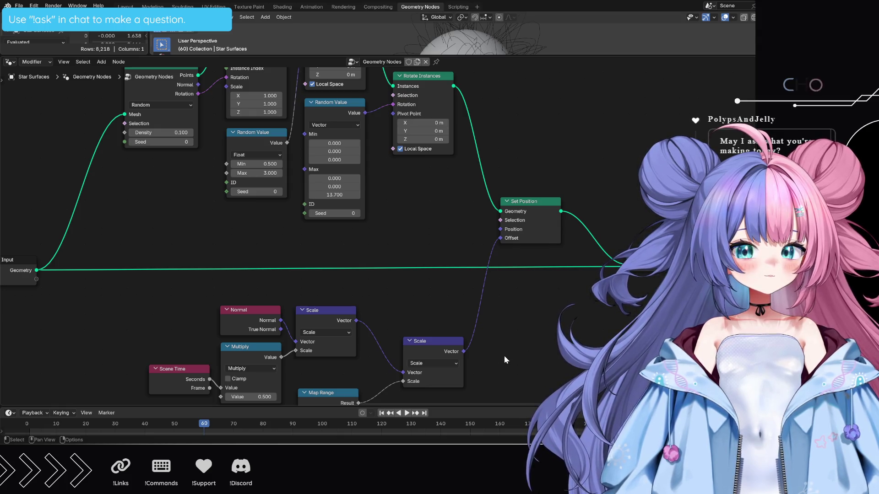
Pan across Set Position, Group Input and Map Range, then expand the 3D view to most of the screen.
mouse_move(514, 347)
middle_down()
mouse_move(578, 218)
mouse_move(635, 165)
middle_up()
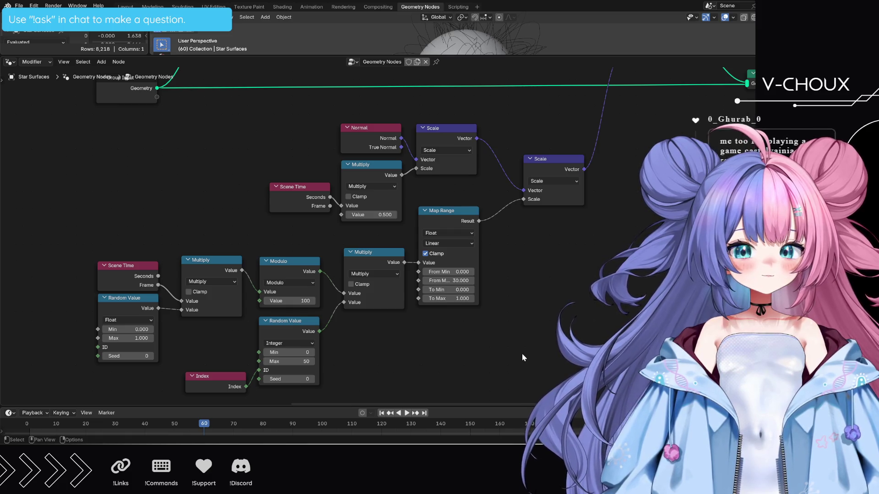
mouse_move(526, 353)
middle_down()
mouse_move(496, 348)
mouse_move(491, 334)
mouse_move(505, 257)
mouse_move(538, 380)
mouse_move(550, 67)
middle_up()
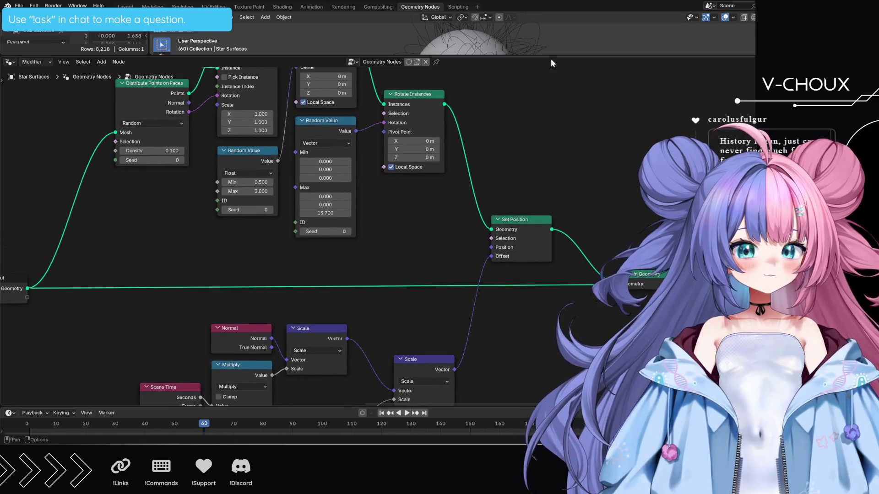
middle_drag(519, 355, 562, 239)
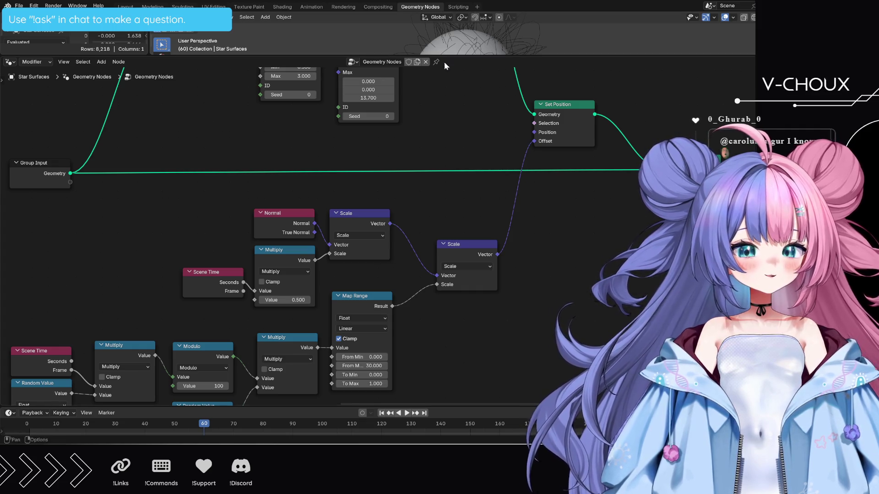
drag(464, 55, 464, 299)
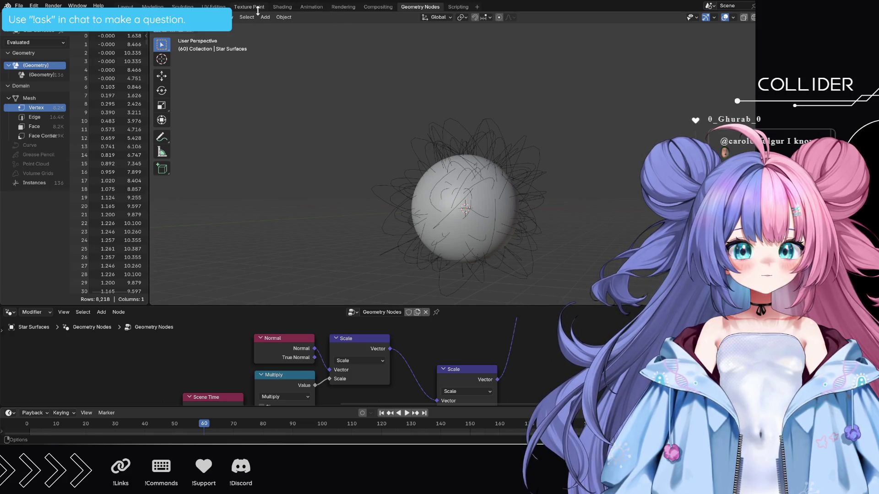
Switch to the Shading workspace and orbit the sphere while the Star Surface shaders compile.
click(302, 6)
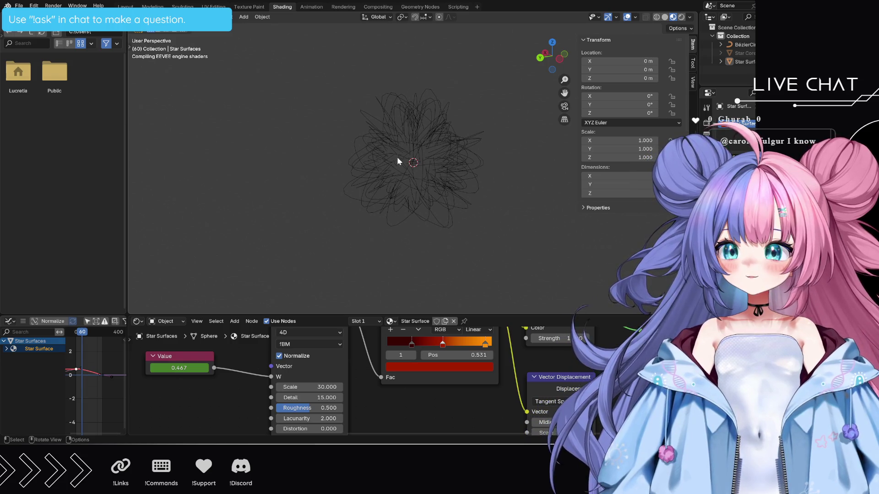
mouse_move(528, 225)
middle_down()
mouse_move(334, 202)
mouse_move(276, 150)
mouse_move(223, 165)
mouse_move(361, 263)
mouse_move(486, 224)
mouse_move(515, 238)
mouse_move(488, 229)
mouse_move(526, 272)
middle_up()
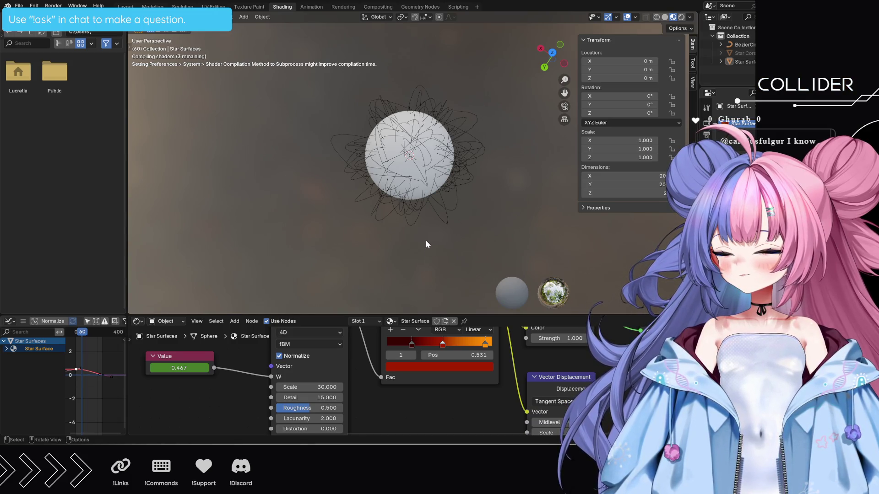
Play the tendril animation while orbiting the red-orange textured star, stopping at frame 196.
mouse_move(419, 231)
middle_down()
mouse_move(437, 237)
mouse_move(396, 209)
mouse_move(476, 210)
middle_up()
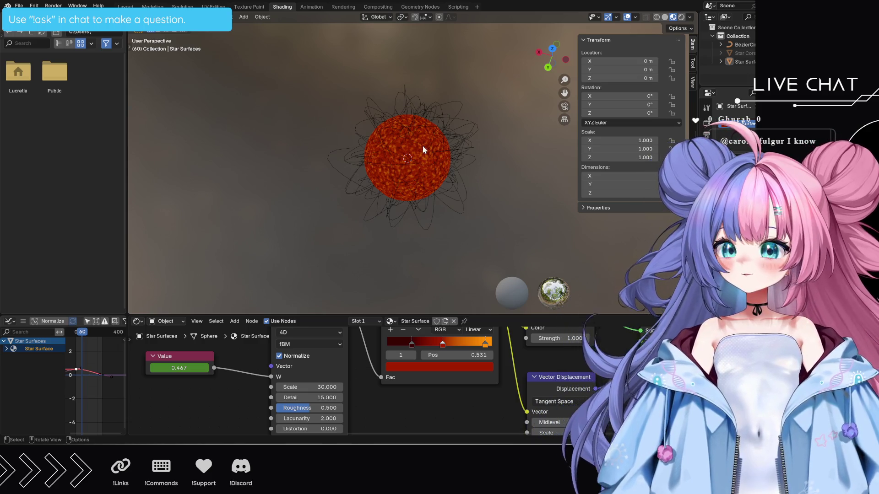
middle_drag(473, 181, 431, 166)
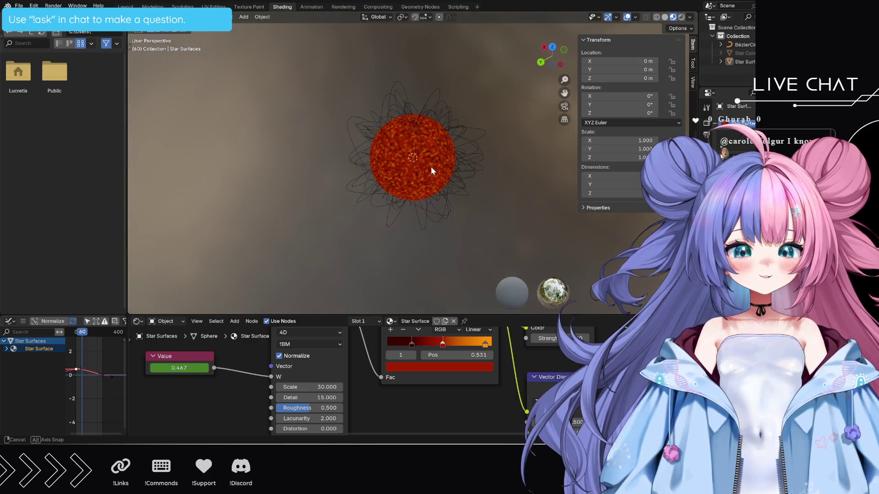
key(space)
mouse_move(497, 200)
middle_down()
mouse_move(446, 189)
mouse_move(504, 206)
mouse_move(539, 203)
middle_up()
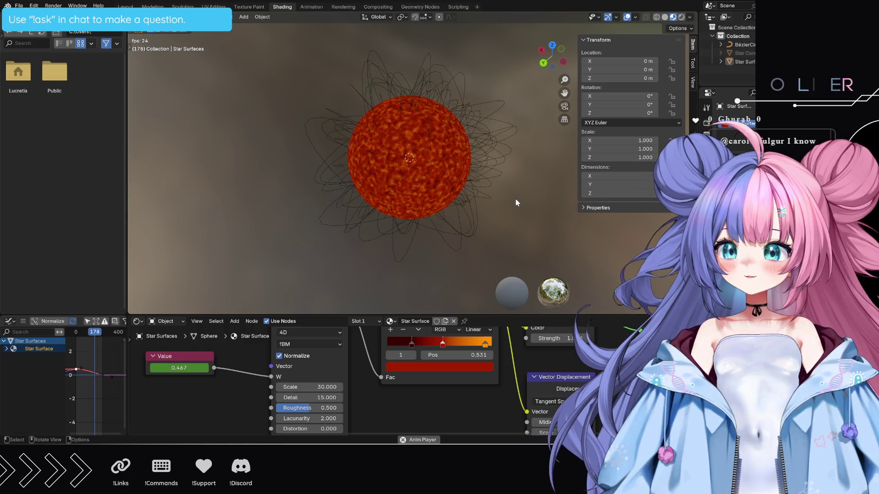
key(space)
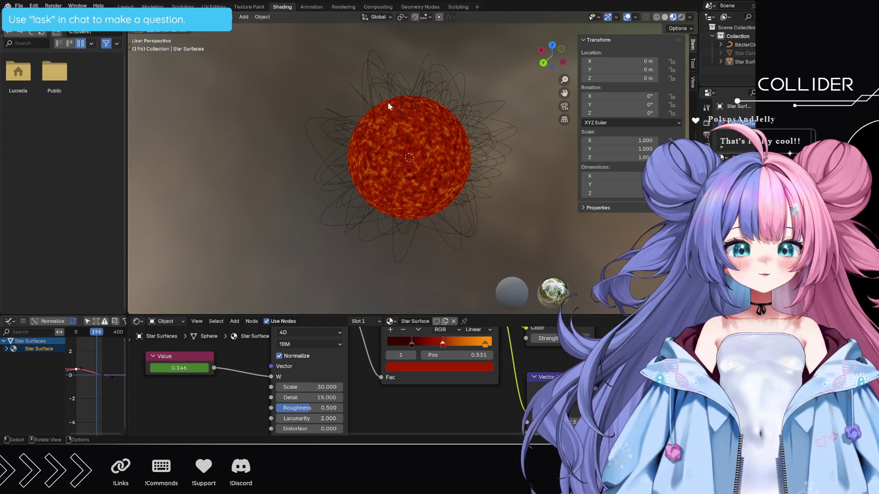
Zoom in and back out on the sphere to inspect its mottled red-orange surface at frame 196.
scroll(403, 119, up, 6)
scroll(407, 115, down, 2)
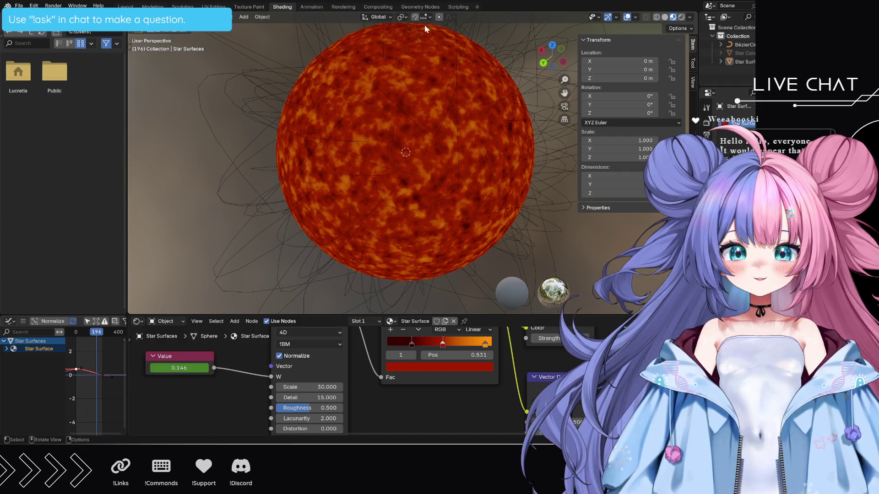
Return to the Geometry Nodes workspace, orbit the grey sphere, and enlarge the node editor to nearly full screen.
click(421, 6)
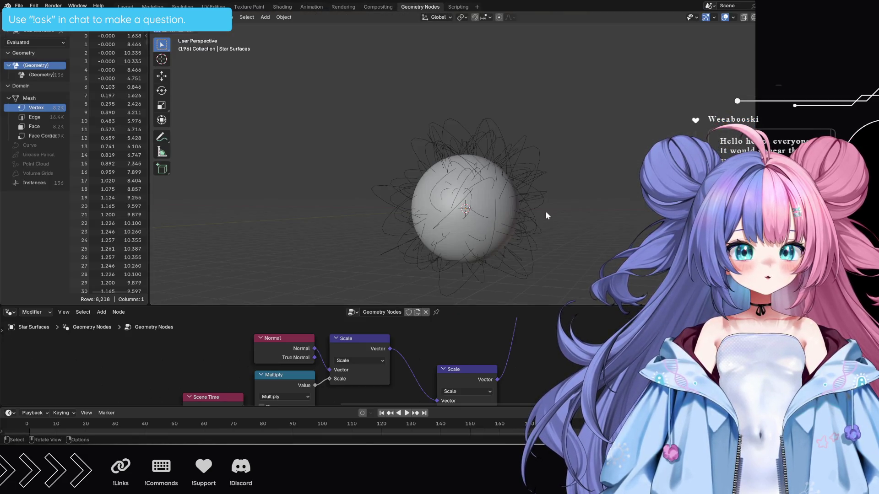
mouse_move(520, 250)
middle_down()
mouse_move(564, 245)
mouse_move(584, 264)
mouse_move(567, 241)
middle_up()
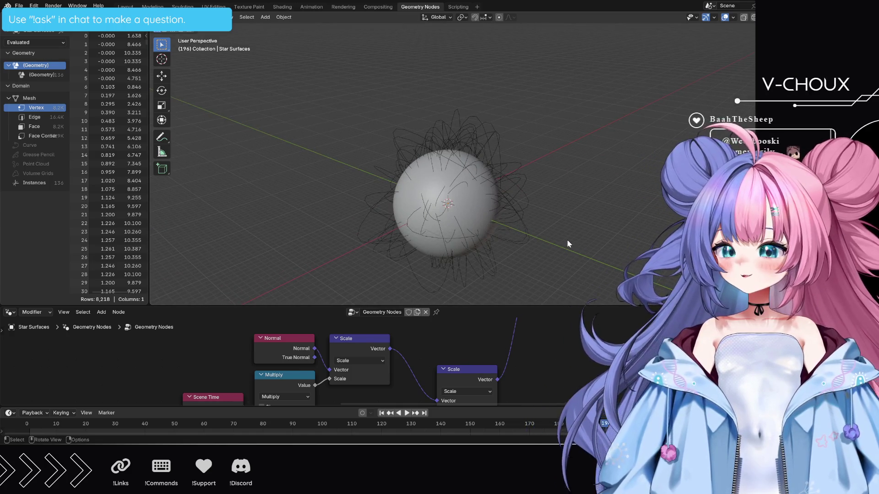
drag(536, 304, 543, 44)
middle_drag(487, 317, 629, 210)
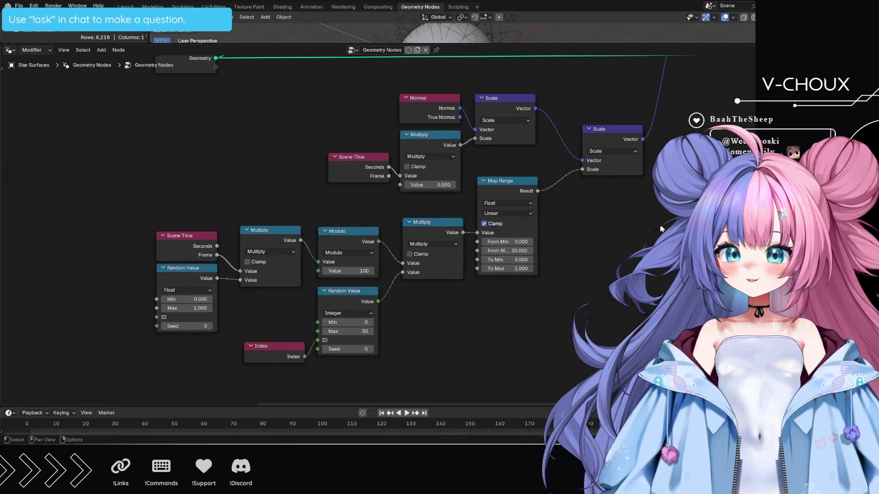
Zoom out and pan from the Curve Line and wave math nodes to the instancing and Set Position nodes.
scroll(346, 361, down, 2)
mouse_move(346, 361)
middle_down()
mouse_move(351, 256)
mouse_move(277, 235)
mouse_move(537, 334)
mouse_move(632, 294)
middle_up()
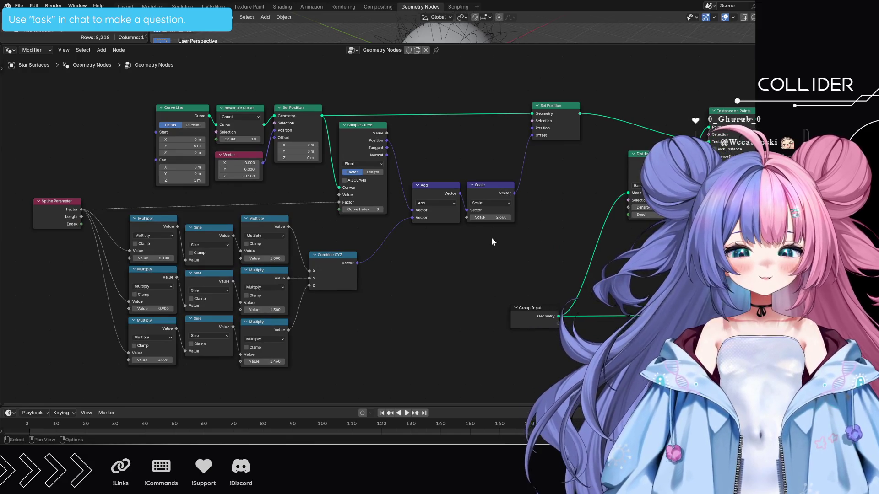
mouse_move(492, 238)
middle_down()
mouse_move(442, 249)
mouse_move(222, 201)
middle_up()
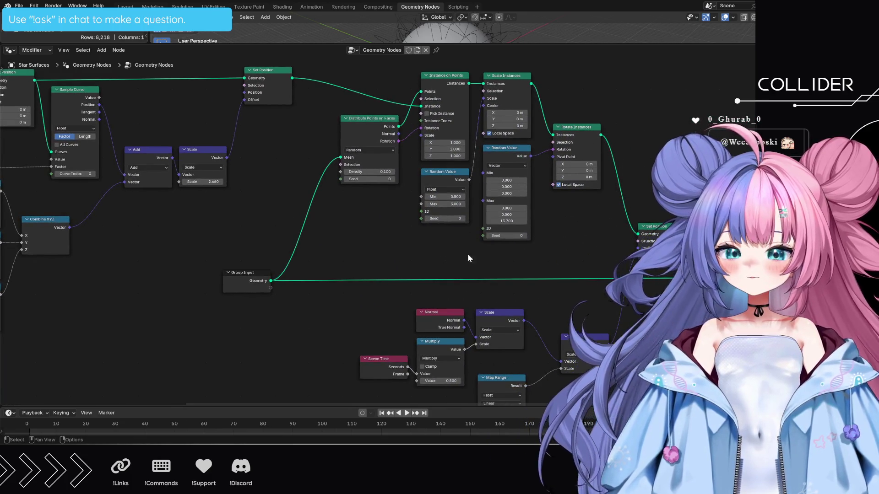
middle_drag(567, 255, 512, 258)
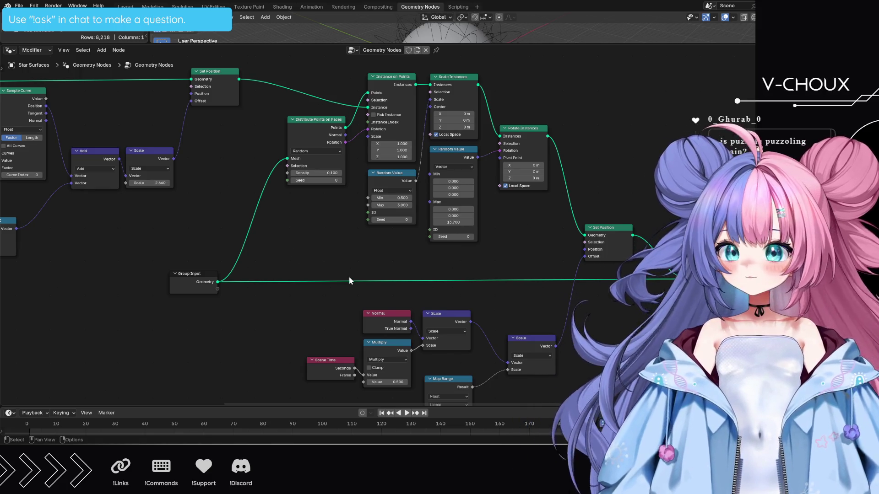
Inspect the Curve Line and Sine wave nodes, selecting the wave math, curve sampling and Combine XYZ nodes.
mouse_move(402, 254)
middle_down()
mouse_move(700, 265)
mouse_move(748, 257)
middle_up()
middle_drag(430, 293, 513, 303)
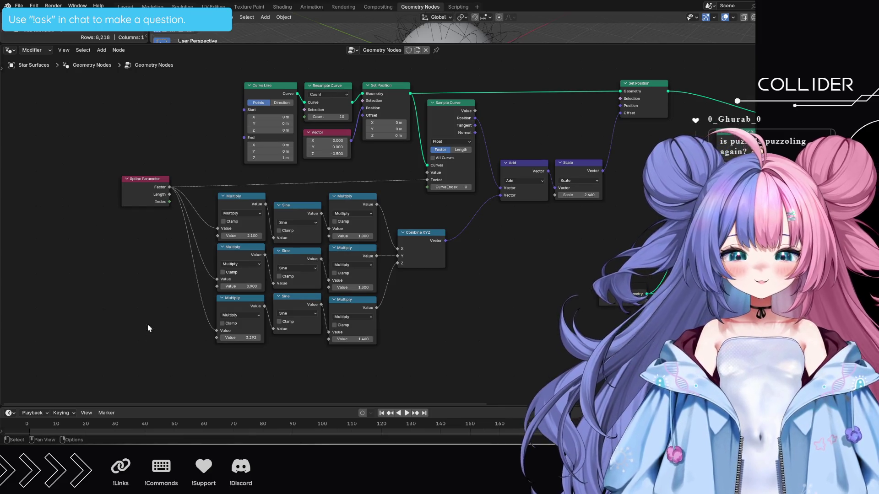
mouse_move(127, 349)
mouse_down()
mouse_move(454, 286)
mouse_move(432, 205)
mouse_move(422, 195)
mouse_up()
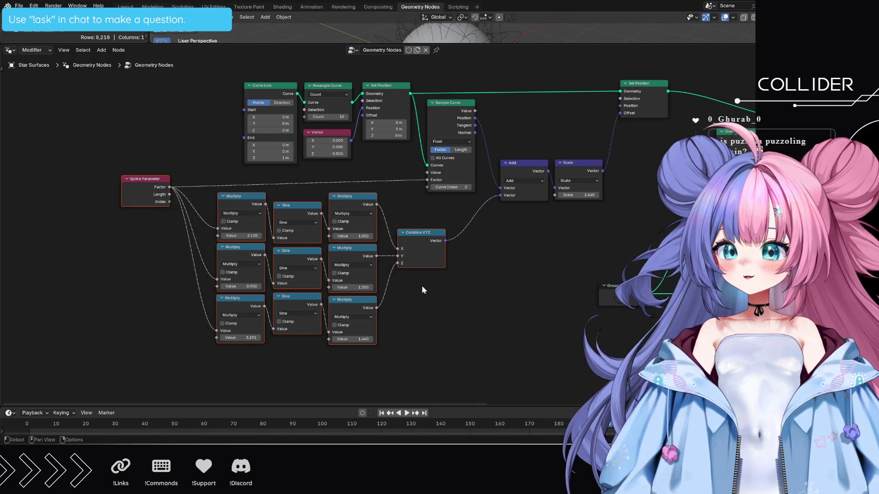
click(504, 271)
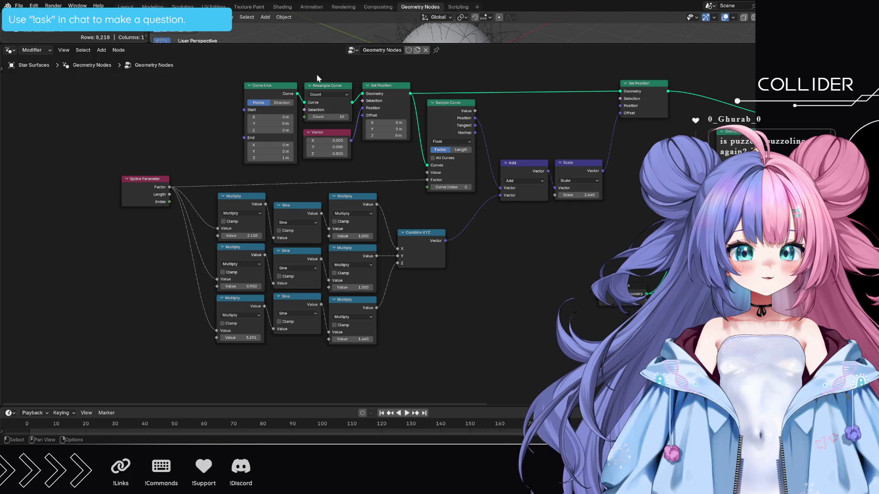
mouse_move(229, 67)
mouse_down()
mouse_move(435, 143)
mouse_move(513, 152)
mouse_up()
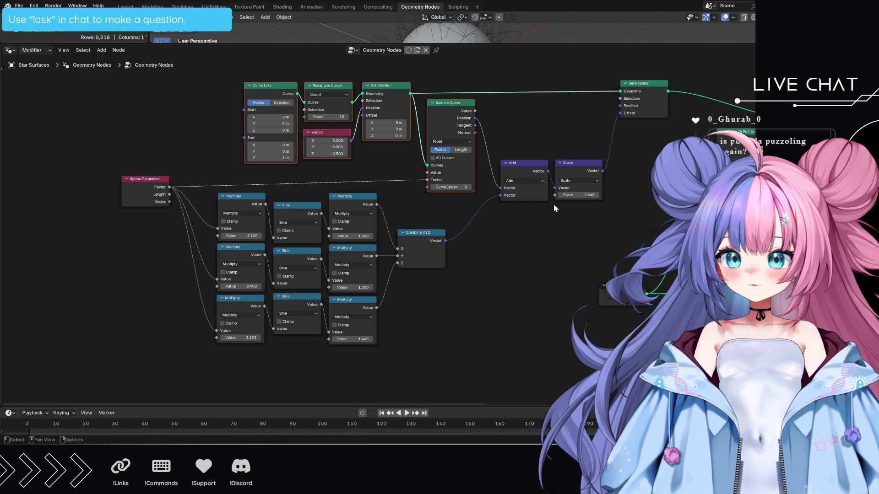
drag(445, 223, 551, 243)
Pan to the point distribution nodes, select Set Position, and box-select the distribution and instancing nodes.
mouse_move(551, 242)
middle_down()
mouse_move(322, 220)
mouse_move(154, 247)
mouse_move(160, 240)
middle_up()
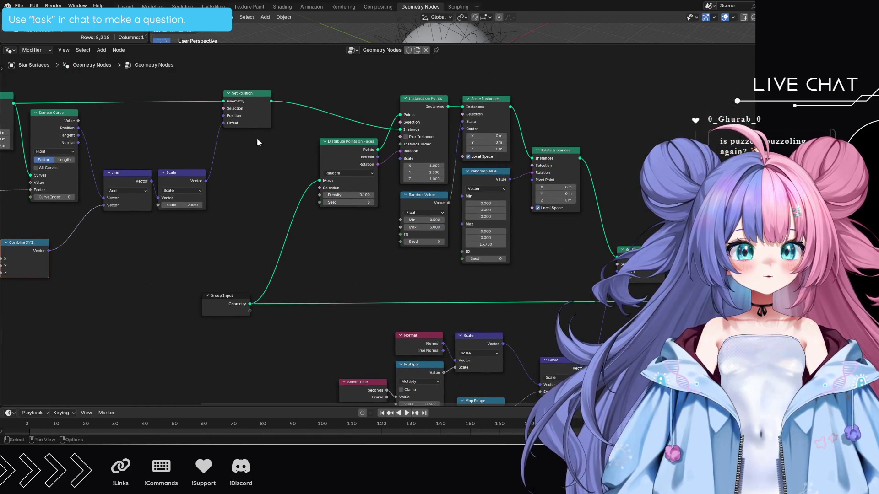
click(249, 98)
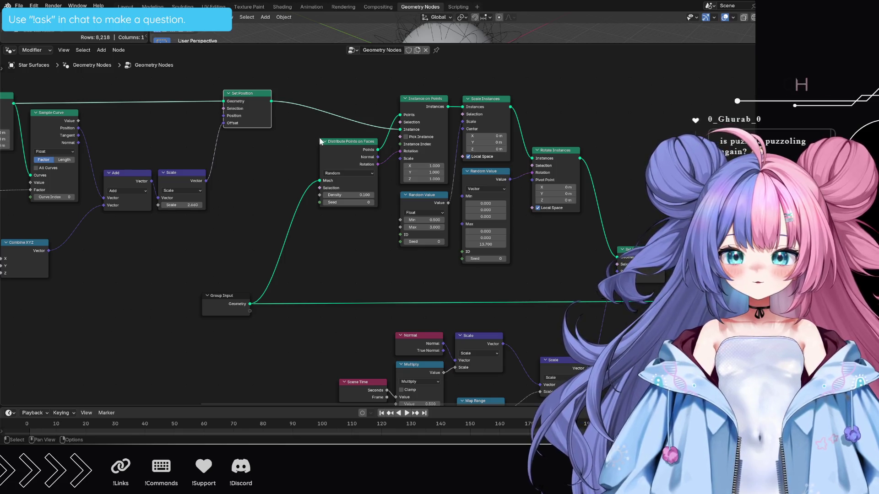
mouse_move(370, 216)
middle_down()
mouse_move(257, 213)
mouse_move(258, 224)
middle_up()
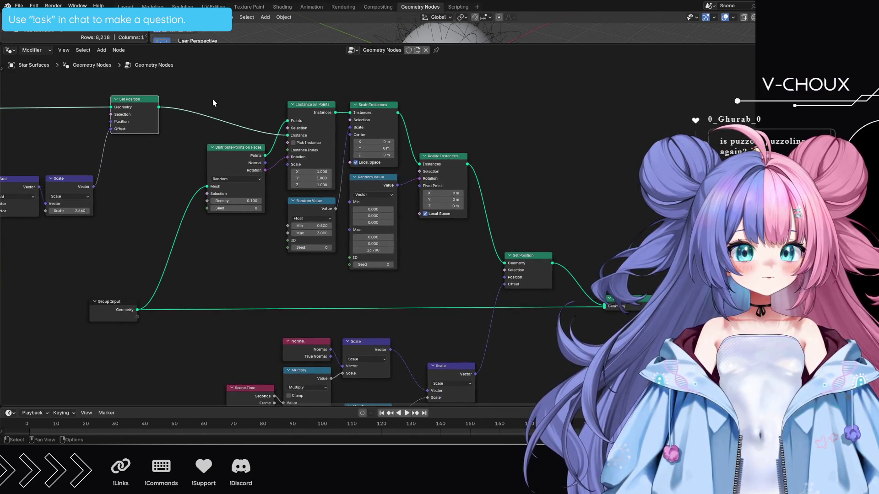
scroll(357, 188, up, 2)
scroll(320, 111, down, 2)
mouse_move(231, 86)
mouse_down()
mouse_move(435, 231)
mouse_move(486, 253)
mouse_move(449, 265)
mouse_up()
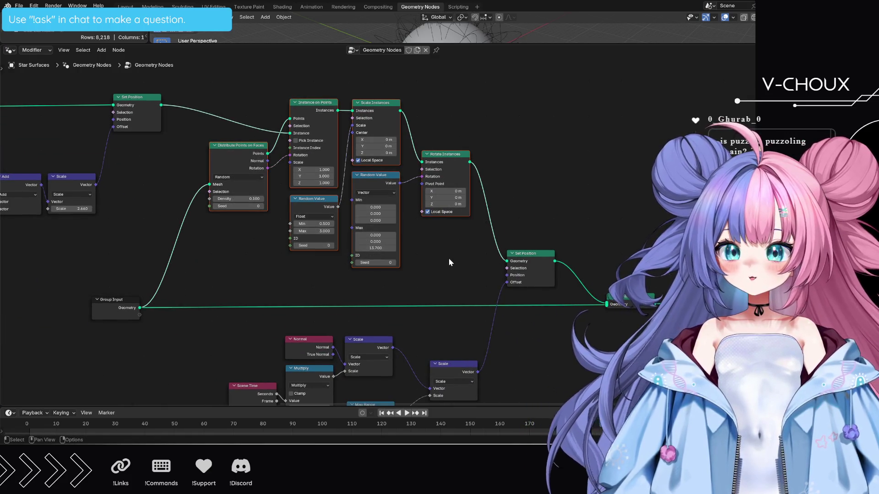
Briefly enlarge the 3D view, then restore the node editor and pan to Scene Time, Modulo and Map Range.
mouse_move(526, 43)
mouse_down()
mouse_move(524, 198)
mouse_move(524, 51)
mouse_up()
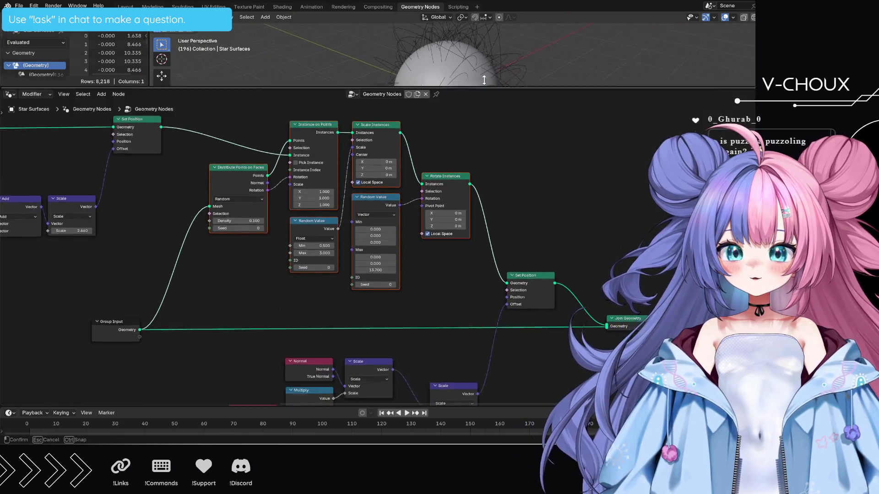
mouse_move(408, 312)
middle_down()
mouse_move(429, 165)
mouse_move(461, 275)
mouse_move(499, 232)
middle_up()
mouse_move(93, 326)
mouse_down()
mouse_move(507, 287)
mouse_move(648, 120)
mouse_up()
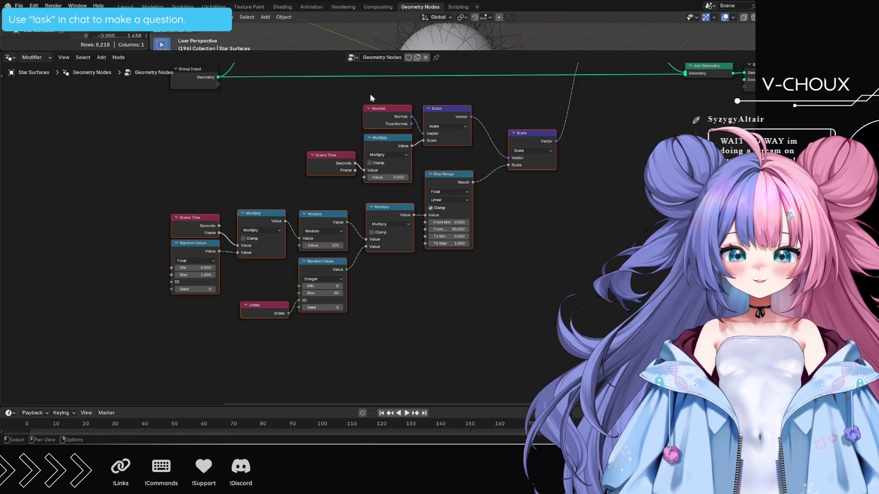
Move the viewport/node editor border down so the sphere and its tangled tendrils fill most of the window.
drag(537, 51, 541, 221)
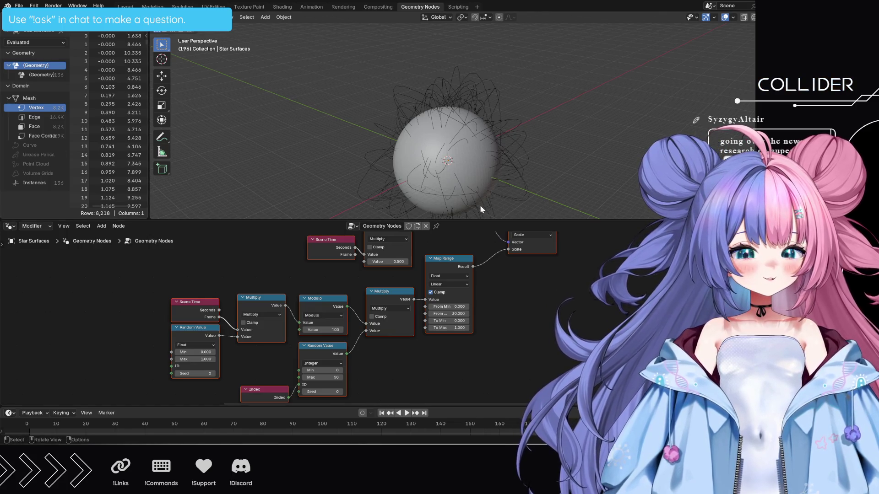
drag(481, 220, 480, 84)
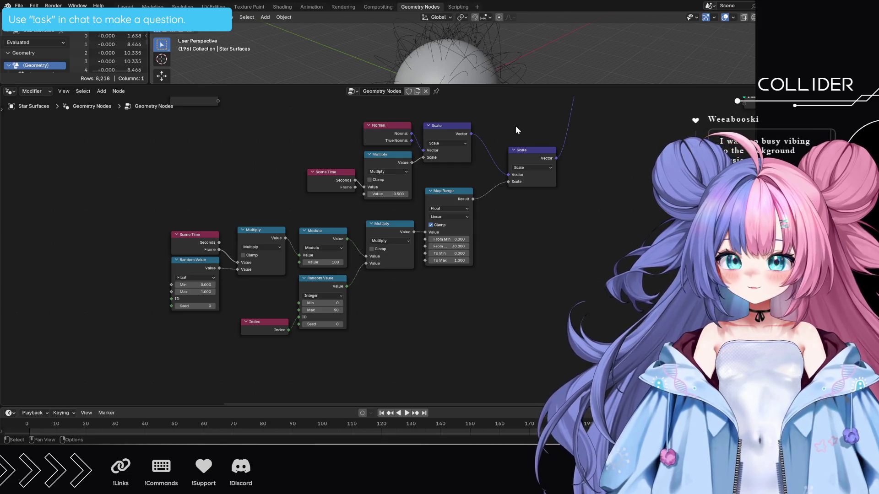
drag(479, 86, 459, 208)
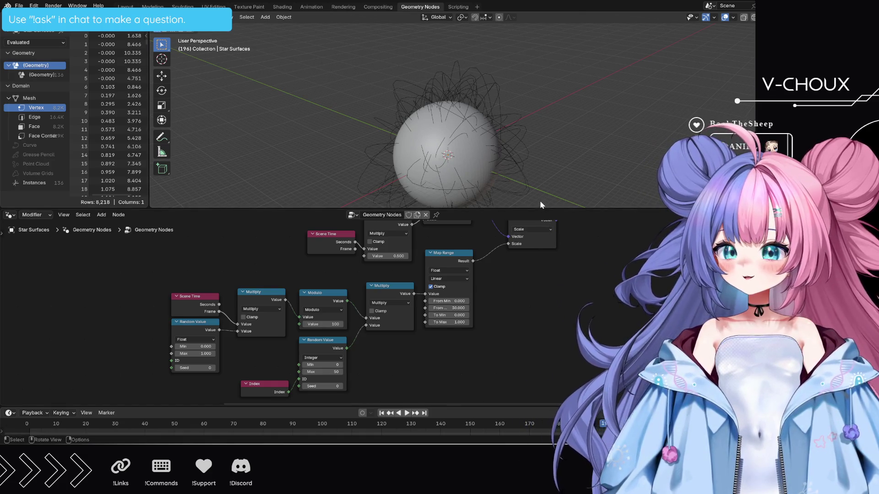
drag(551, 213, 533, 294)
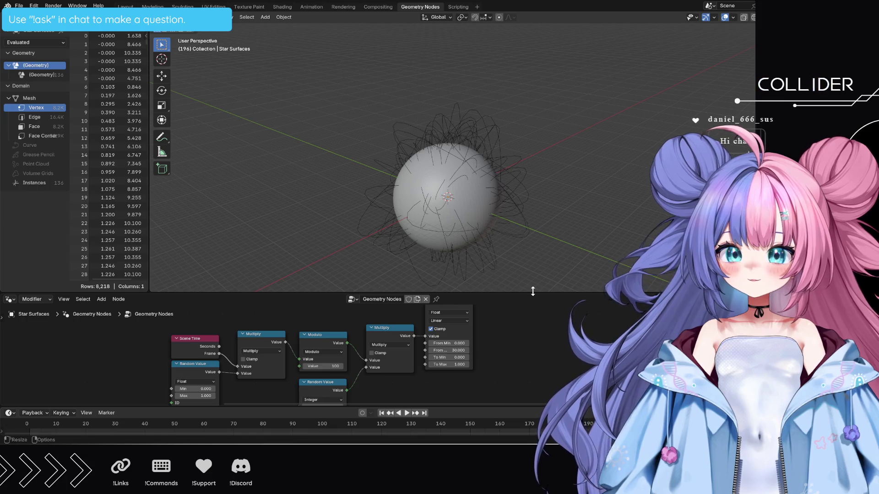
Enlarge the node editor and pan to Curve Line, Resample Curve, Sample Curve and sine offset nodes.
drag(563, 299, 562, 95)
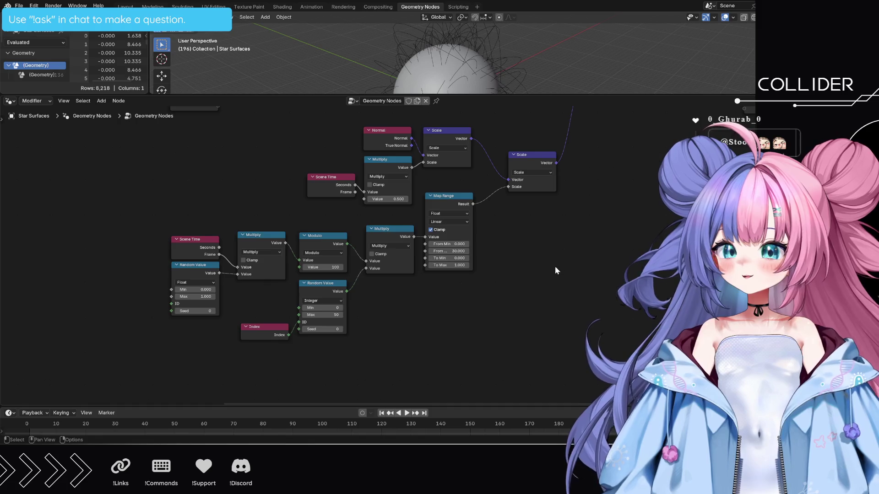
middle_drag(556, 265, 643, 388)
mouse_move(372, 260)
middle_down()
mouse_move(437, 328)
mouse_move(430, 356)
mouse_move(320, 276)
mouse_move(471, 301)
mouse_move(446, 269)
middle_up()
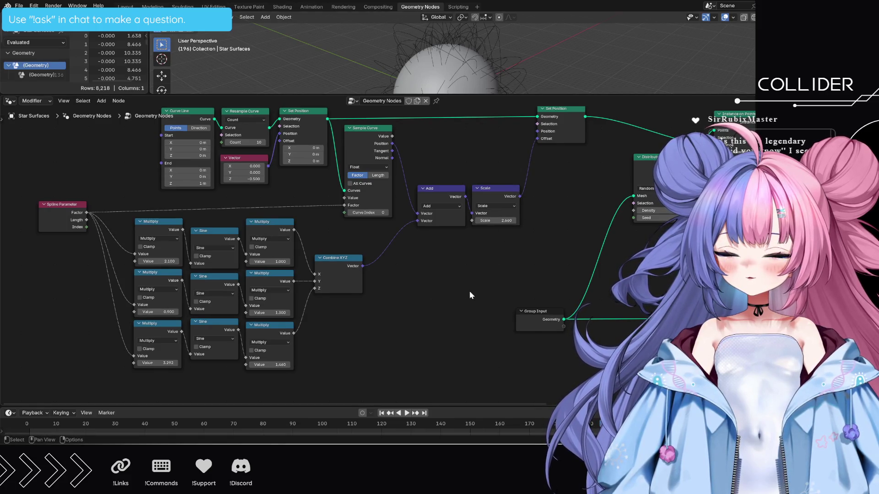
mouse_move(461, 274)
middle_down()
mouse_move(430, 295)
mouse_move(440, 290)
middle_up()
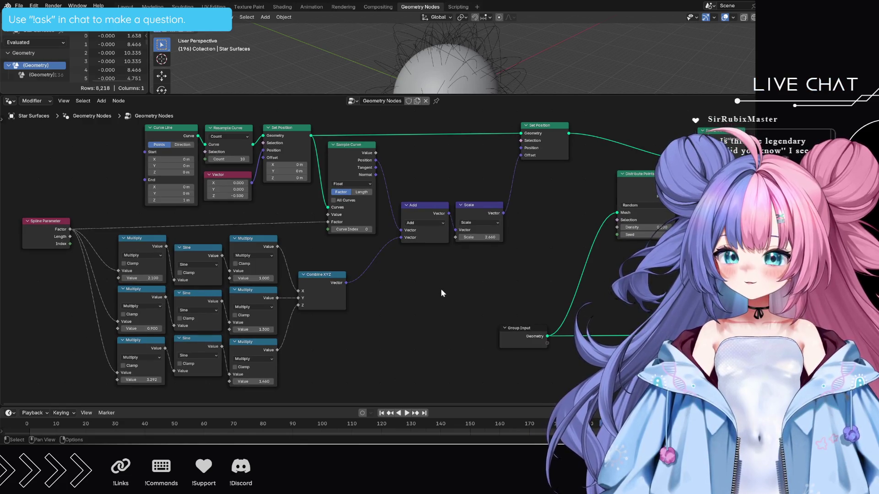
scroll(355, 306, down, 1)
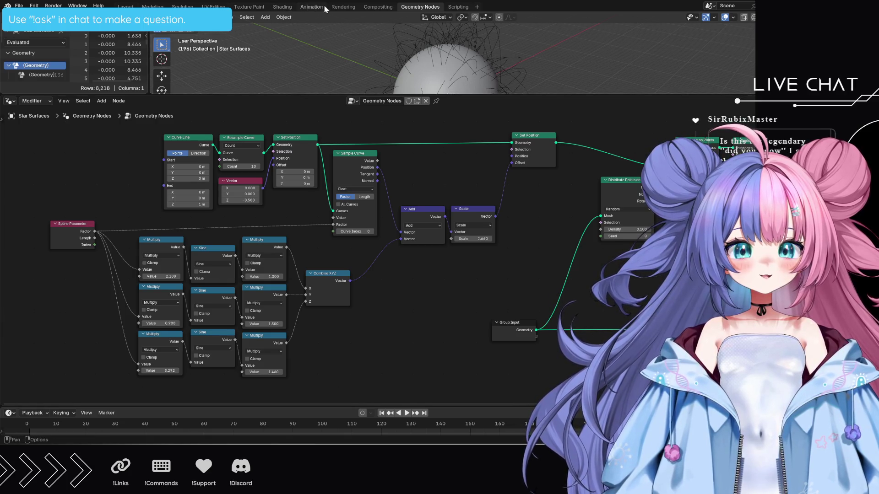
click(281, 6)
Play the red-orange star animation, stop it at frame 166, and go back to Geometry Nodes.
key(space)
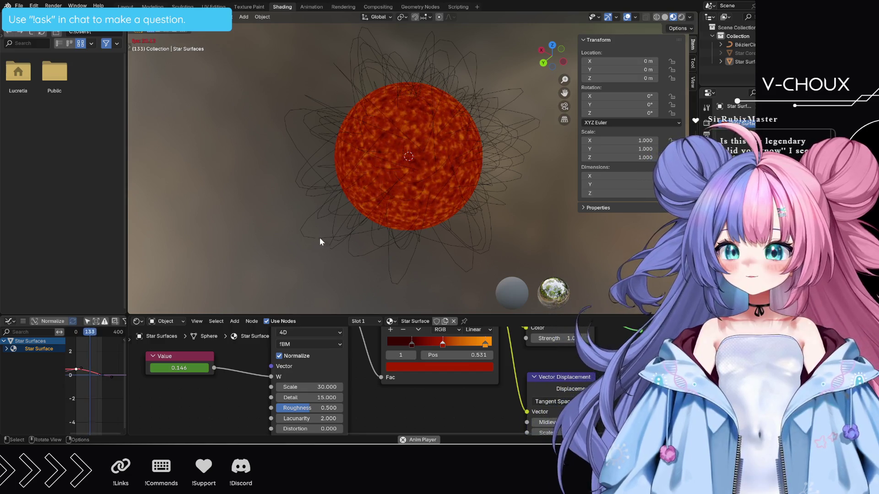
key(space)
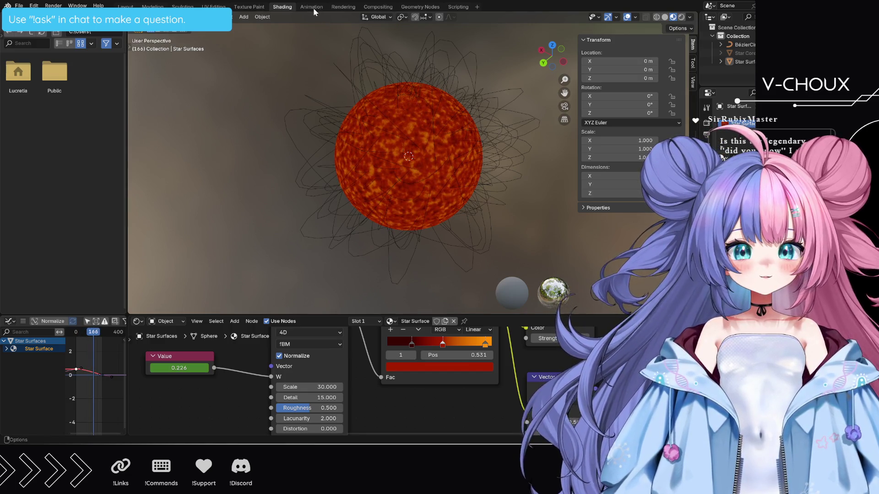
click(401, 7)
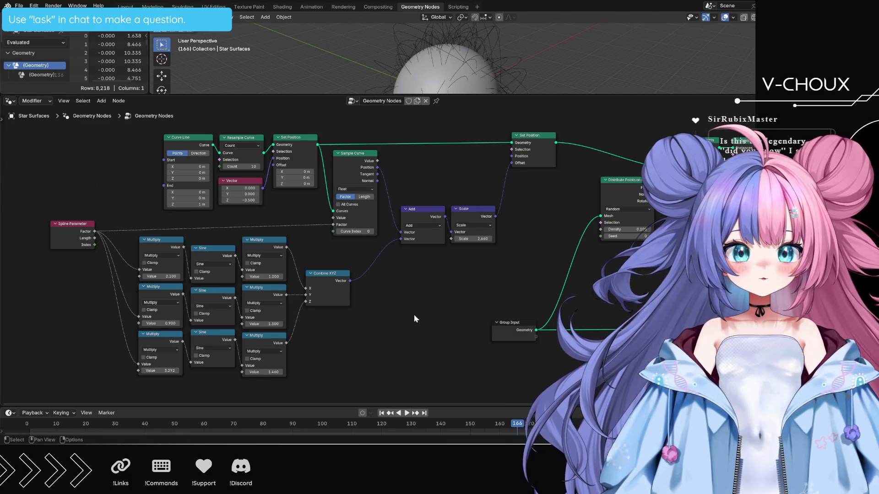
Highlight the Set Position and Distribute Points on Faces nodes, then box-select the curve-building nodes.
click(525, 145)
click(630, 201)
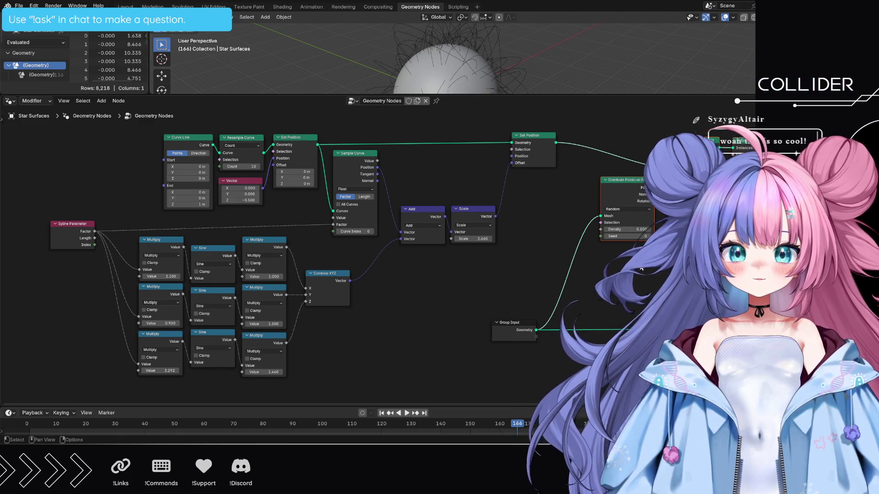
click(531, 138)
mouse_move(133, 128)
mouse_down()
mouse_move(397, 221)
mouse_move(398, 229)
mouse_up()
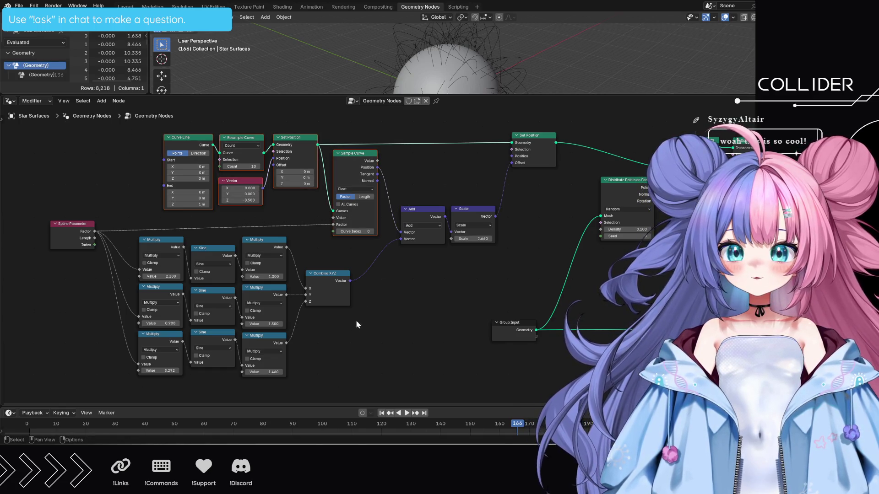
Pan down to the timing nodes, where Map Range clamps 0–50 to 0–1 for the final Scale.
mouse_move(60, 377)
mouse_down()
mouse_move(290, 240)
mouse_move(289, 226)
mouse_up()
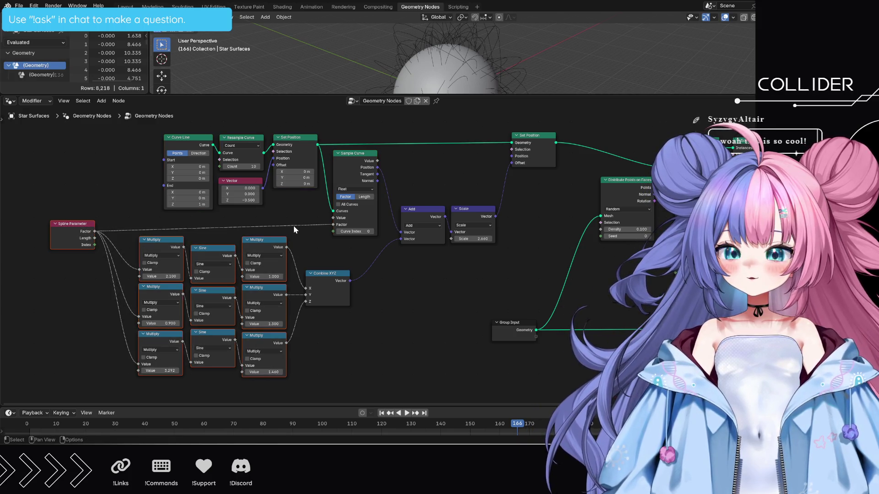
mouse_move(465, 351)
middle_down()
mouse_move(385, 318)
mouse_move(210, 210)
mouse_move(165, 240)
mouse_move(619, 224)
mouse_move(640, 201)
middle_up()
mouse_move(158, 388)
mouse_down()
mouse_move(316, 398)
mouse_move(623, 194)
mouse_move(616, 193)
mouse_up()
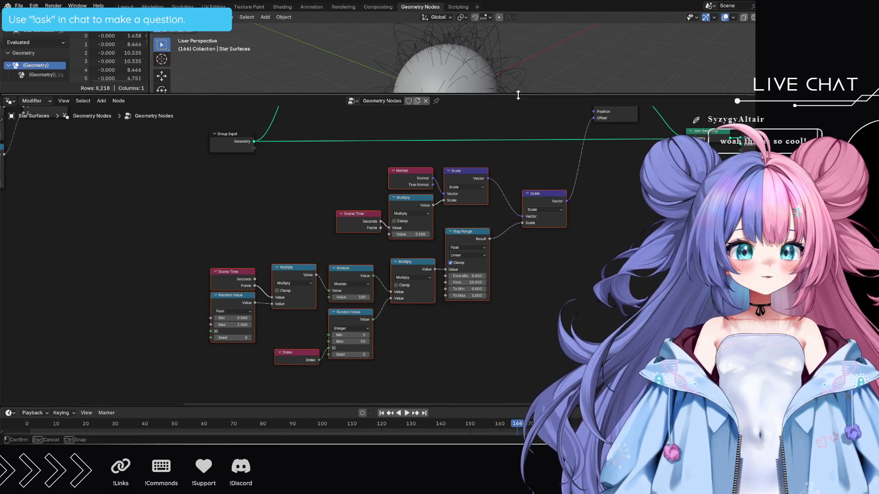
drag(521, 96, 458, 280)
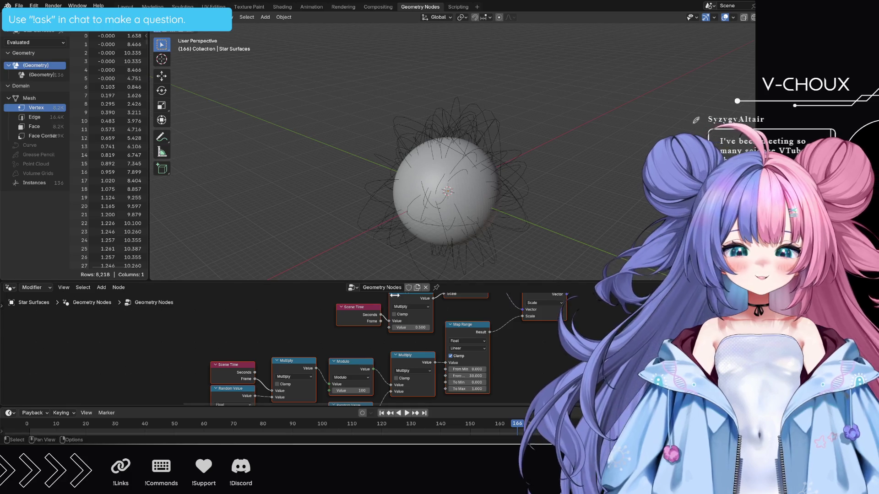
drag(577, 281, 577, 100)
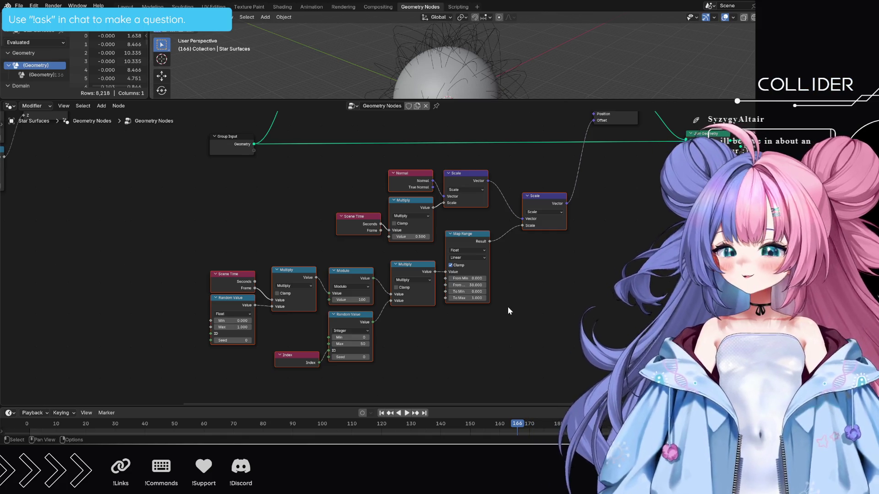
scroll(506, 306, down, 1)
mouse_move(296, 230)
middle_down()
mouse_move(327, 324)
mouse_move(428, 268)
mouse_move(389, 238)
mouse_move(357, 231)
mouse_move(328, 199)
middle_up()
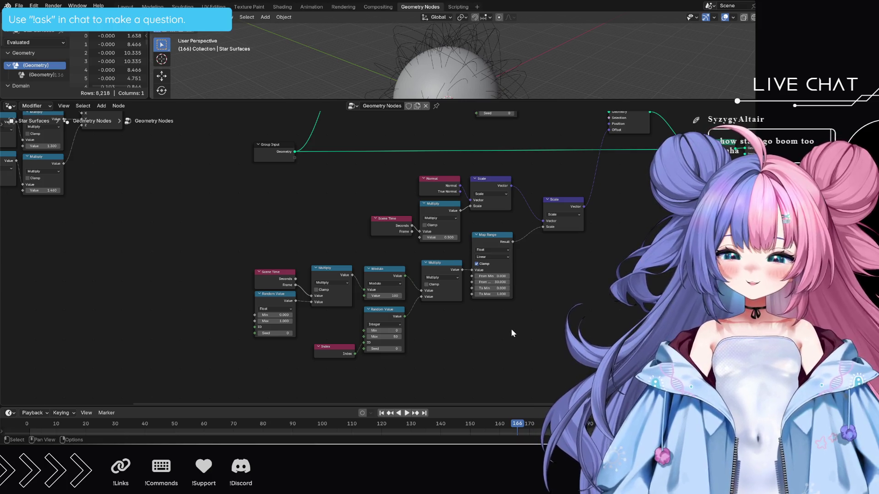
mouse_move(549, 300)
middle_down()
mouse_move(545, 311)
mouse_move(538, 305)
middle_up()
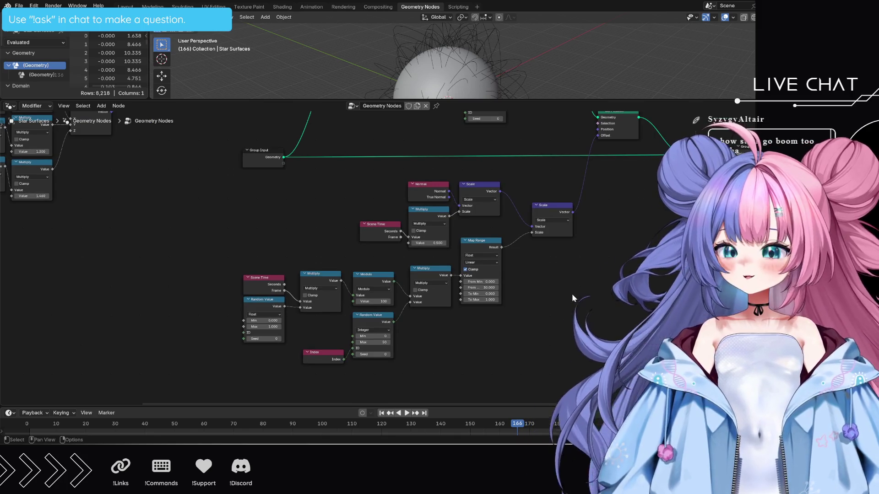
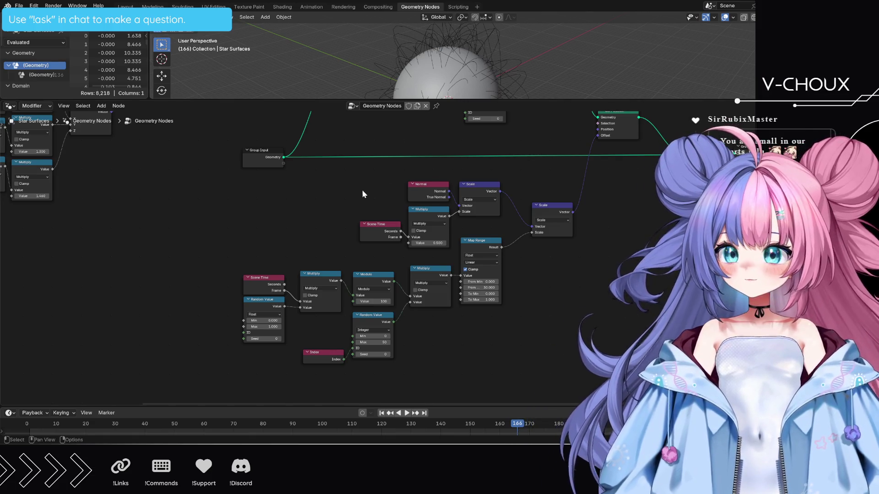
Move the Normal, Scale, Multiply and Scene Time nodes together to the left.
mouse_move(362, 194)
middle_down()
mouse_move(313, 306)
mouse_move(257, 233)
mouse_move(330, 179)
mouse_move(370, 201)
middle_up()
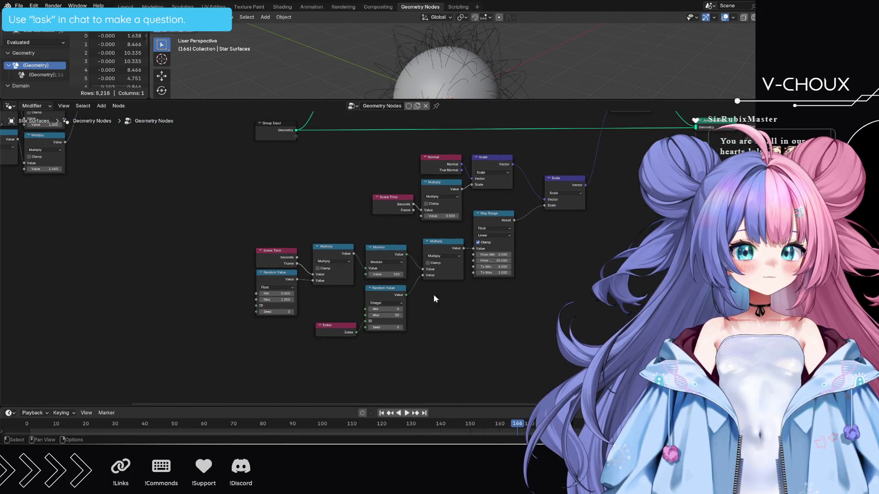
middle_drag(504, 359, 516, 342)
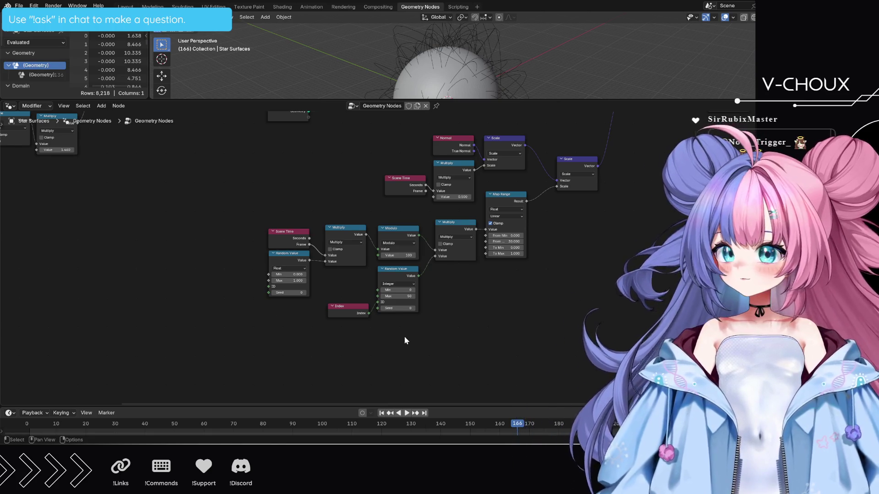
mouse_move(503, 290)
middle_down()
mouse_move(504, 311)
mouse_move(468, 149)
mouse_move(546, 337)
middle_up()
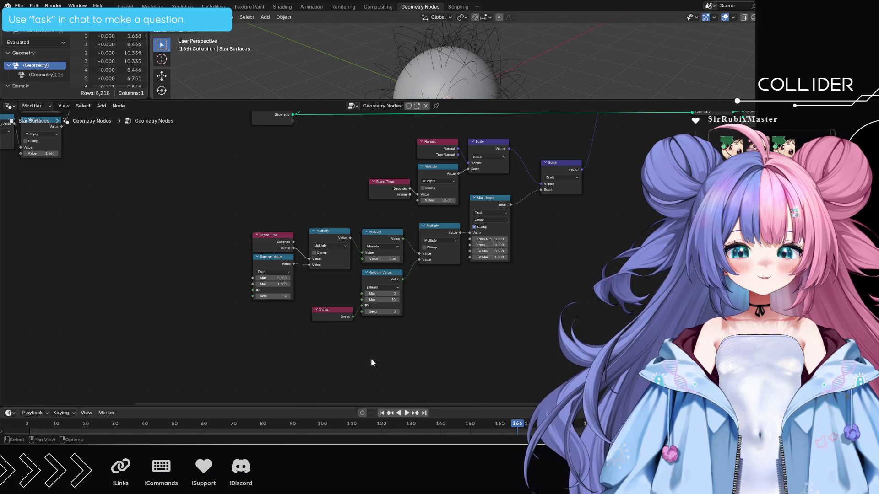
middle_drag(564, 225, 576, 306)
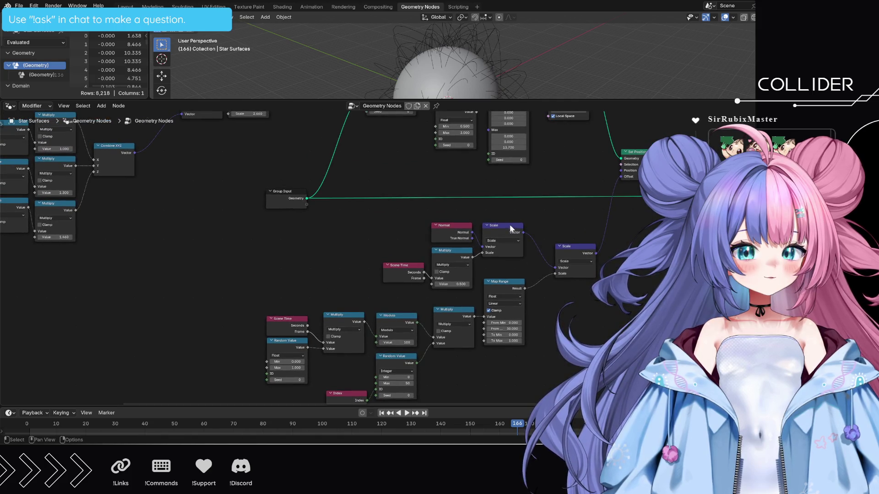
drag(396, 218, 502, 267)
drag(500, 229, 419, 235)
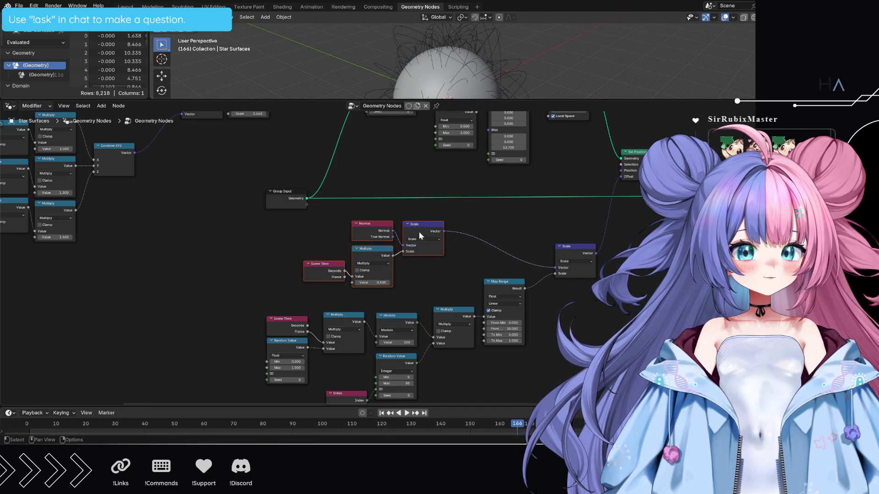
Move the lower time-driven Map Range node chain further down.
mouse_move(246, 226)
mouse_down()
mouse_move(312, 240)
mouse_move(598, 397)
mouse_up()
drag(570, 247, 554, 333)
scroll(574, 323, up, 3)
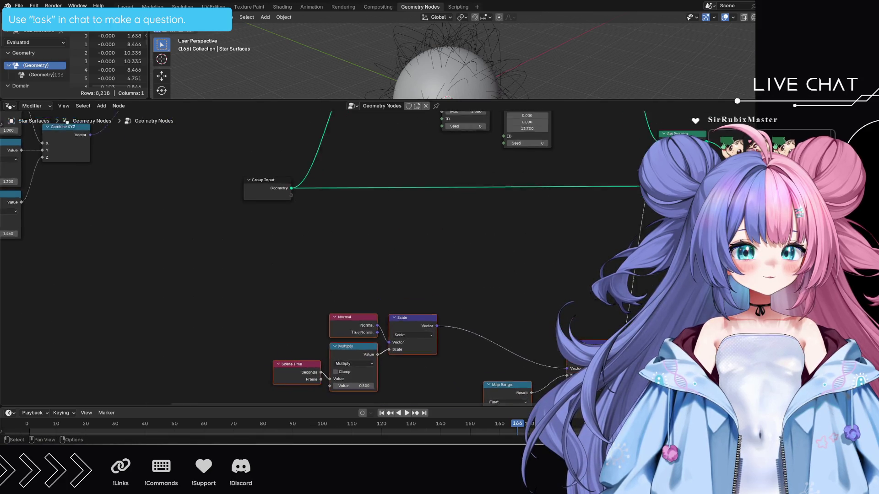
middle_drag(575, 323, 515, 196)
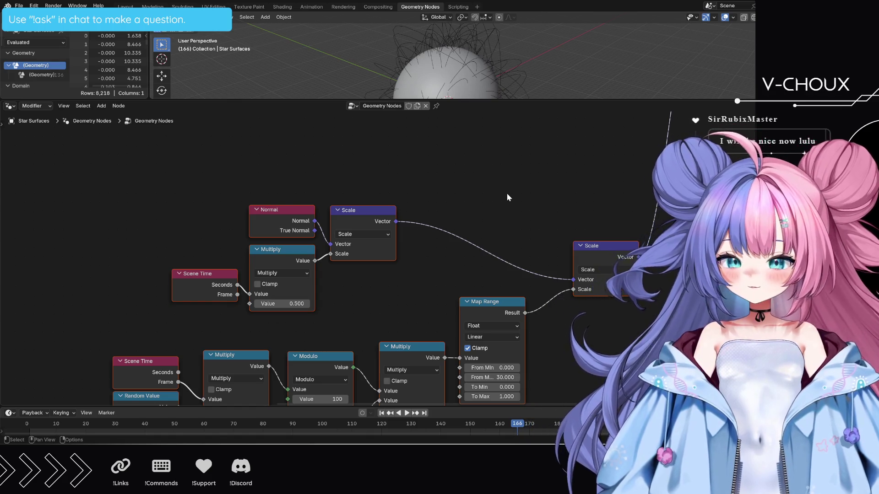
Drop a Vector Math Add node onto the Scale link, with the scaled Normal in its second Vector input.
key(shift+a)
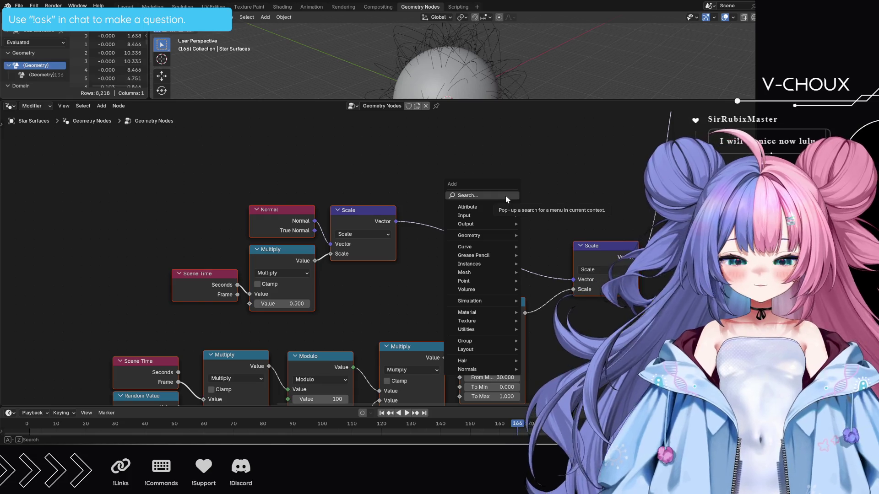
text(vec)
text( add)
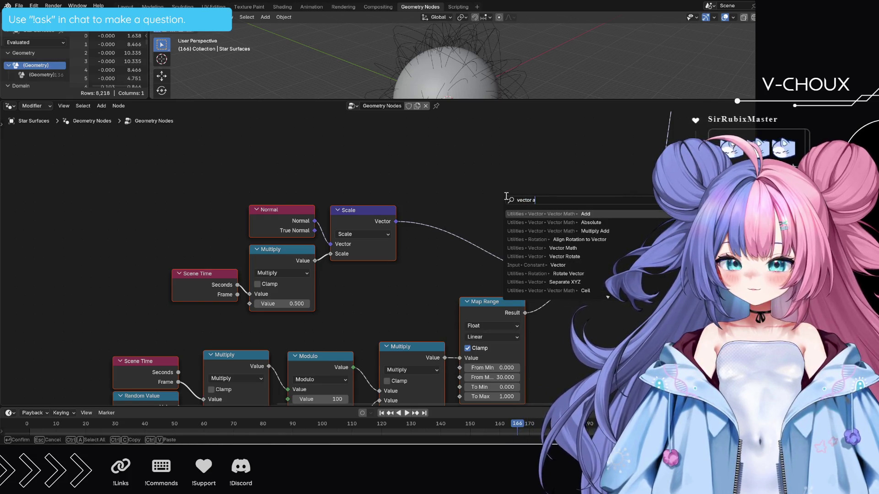
key(Return)
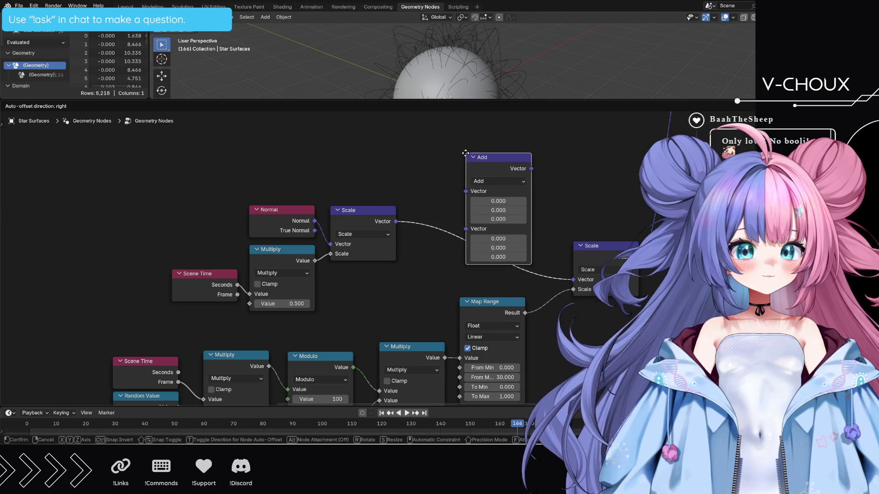
click(466, 158)
drag(504, 158, 495, 180)
mouse_move(455, 228)
mouse_down()
mouse_move(442, 205)
mouse_move(445, 216)
mouse_up()
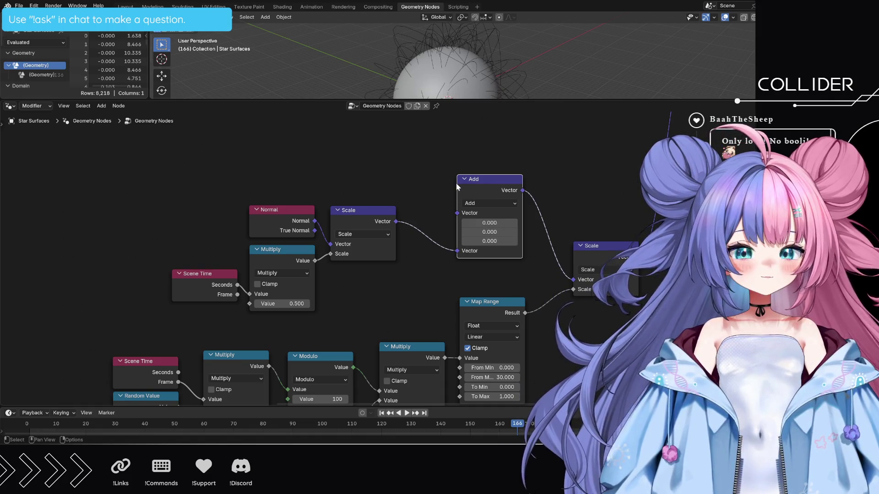
drag(479, 180, 476, 158)
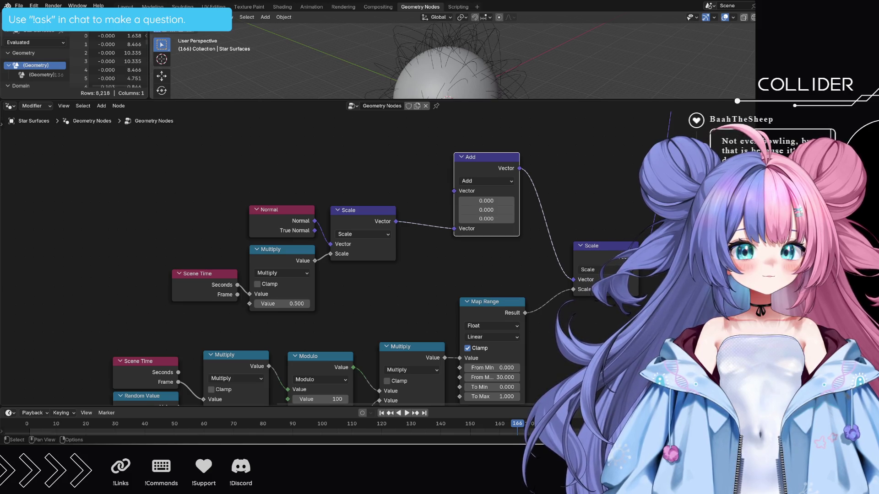
Place a Vector input node above Add and link its output to Add's first Vector input.
click(621, 235)
middle_drag(411, 207, 470, 259)
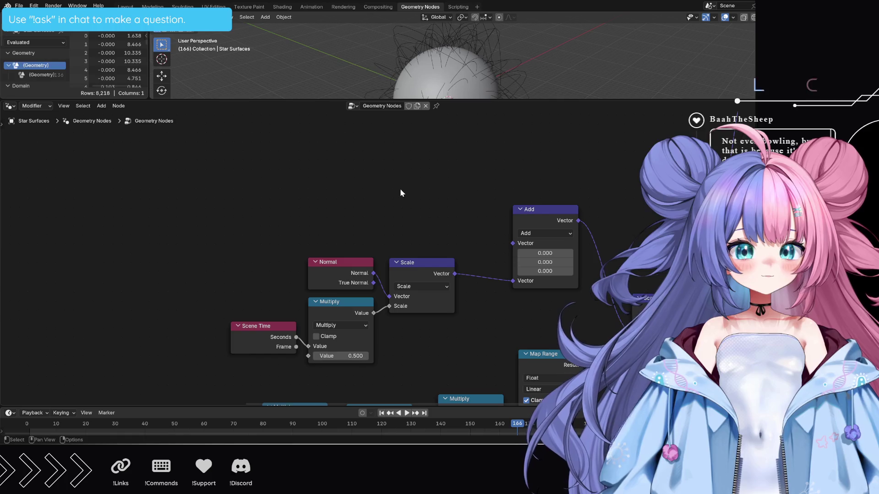
key(shift+a)
text(vect)
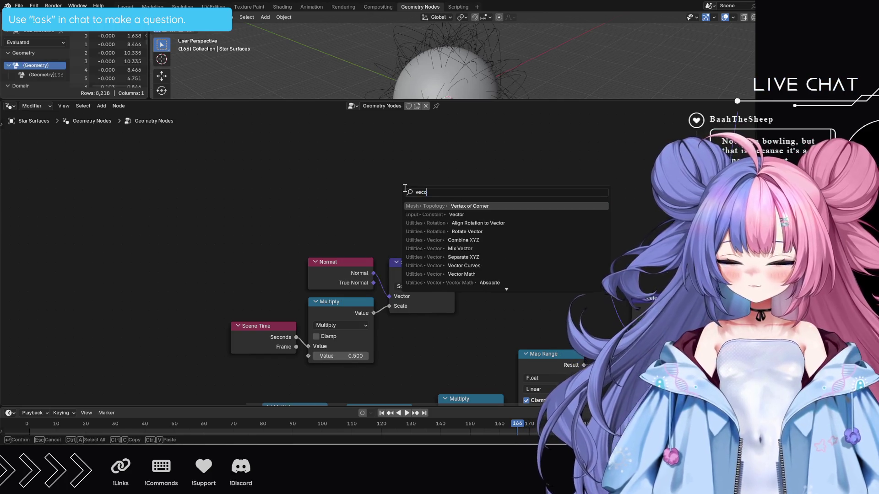
key(Return)
click(396, 185)
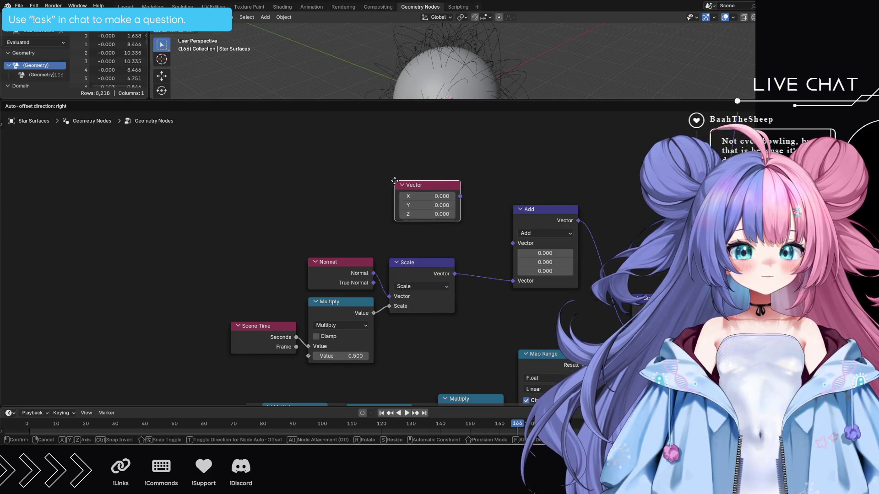
drag(461, 195, 504, 245)
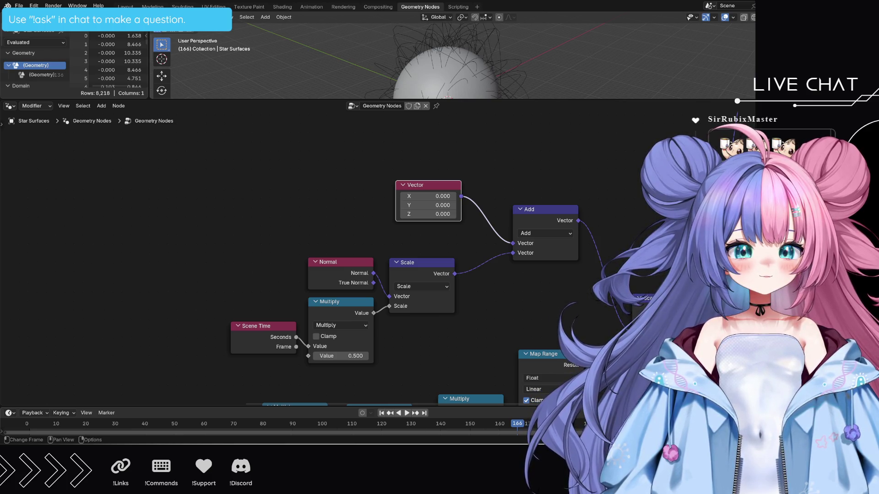
key(alt+a)
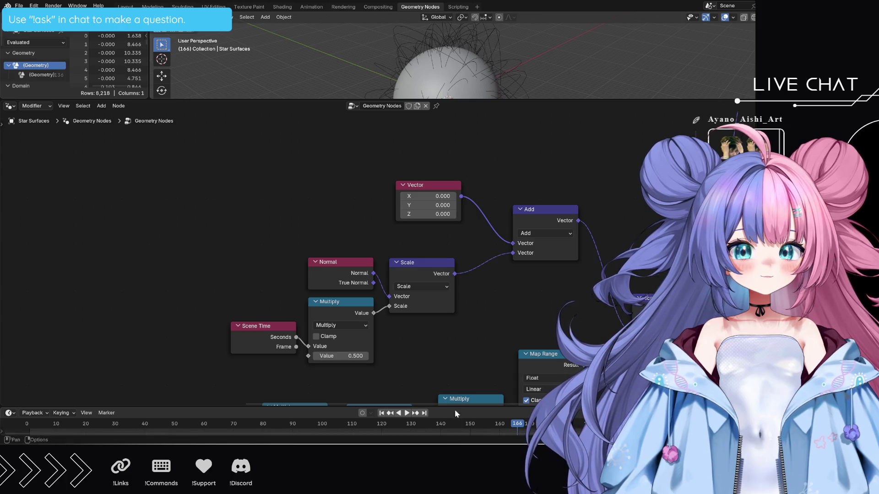
Raise the node editor's top border over the 3D viewport so the whole offset network is visible.
mouse_move(462, 345)
middle_down()
mouse_move(481, 219)
mouse_move(465, 197)
middle_up()
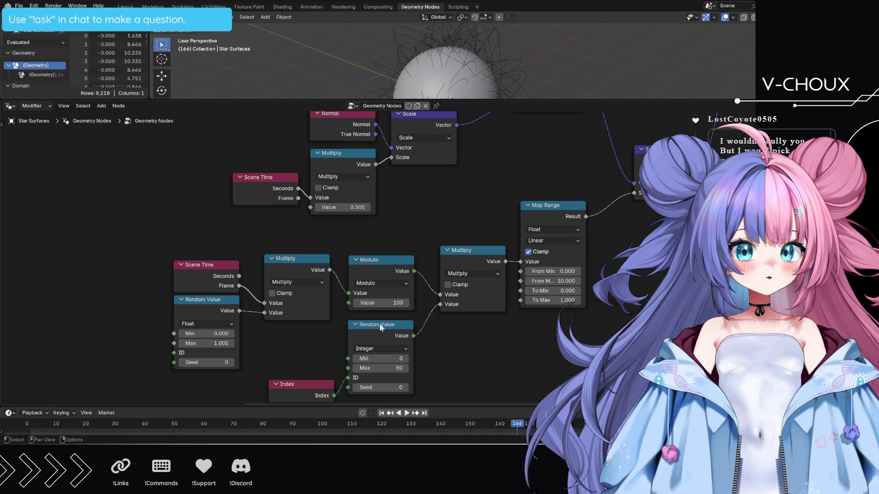
middle_drag(321, 252, 307, 323)
scroll(393, 256, down, 2)
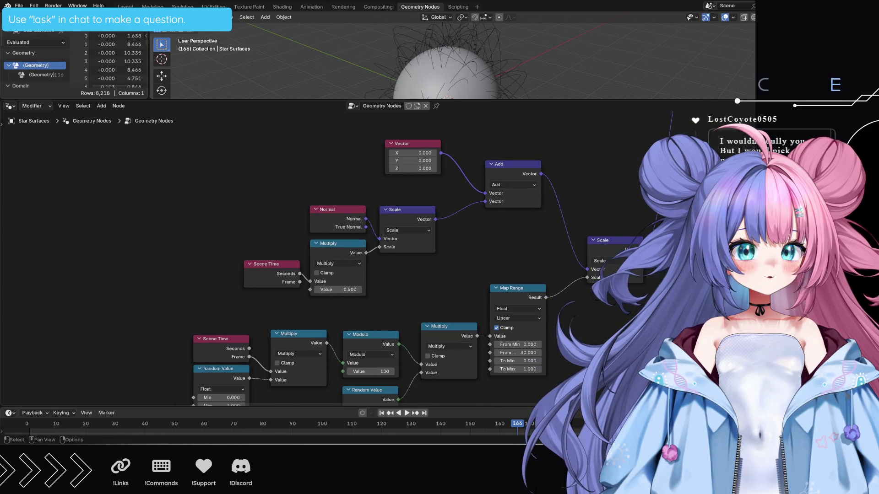
drag(567, 99, 570, 25)
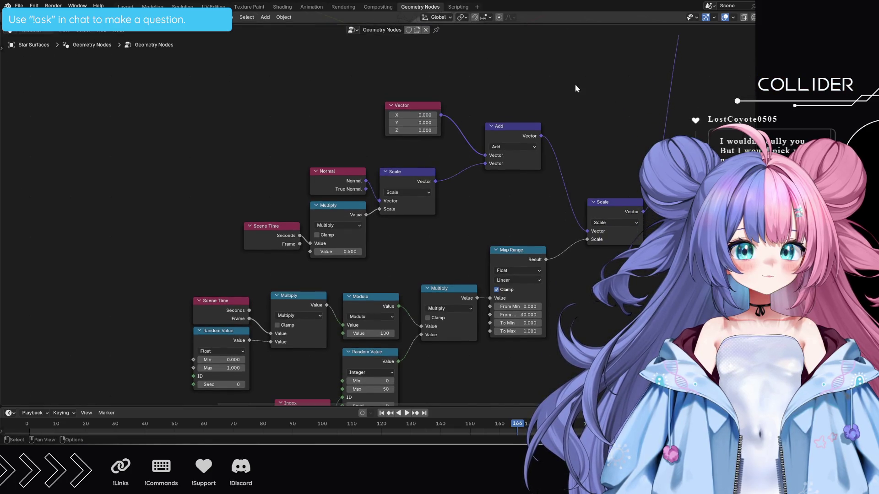
middle_drag(321, 251, 316, 206)
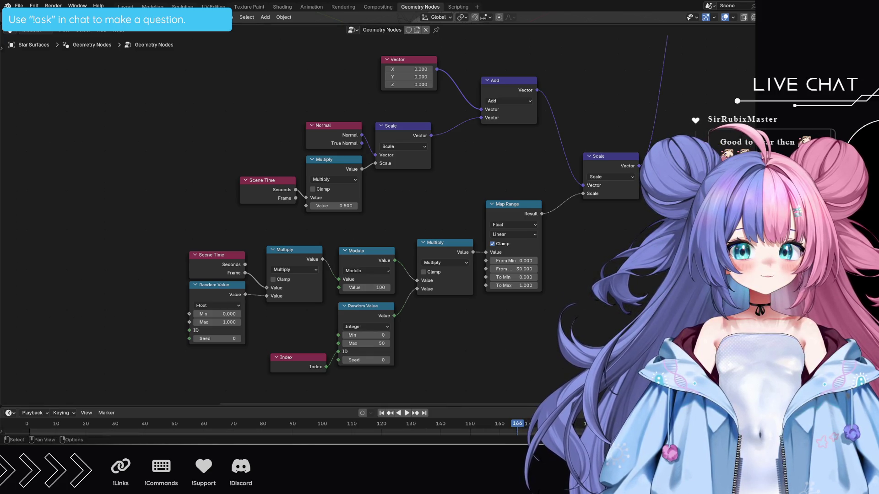
Undo twice to drop the zero Vector node, then zoom out to Group Input and Join Geometry.
mouse_move(680, 261)
middle_down()
mouse_move(678, 280)
mouse_move(613, 295)
mouse_move(448, 45)
middle_up()
middle_drag(459, 402, 547, 325)
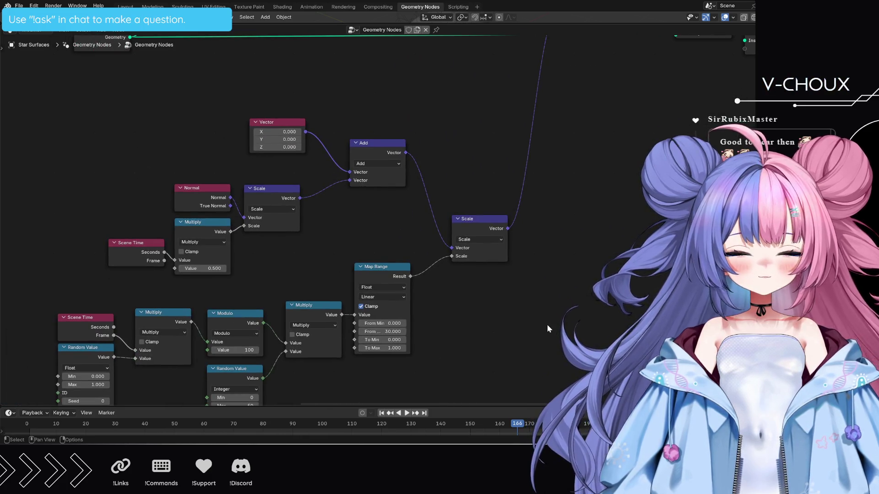
key(ctrl+z)
key(ctrl+z)
key(ctrl+z)
key(ctrl+z)
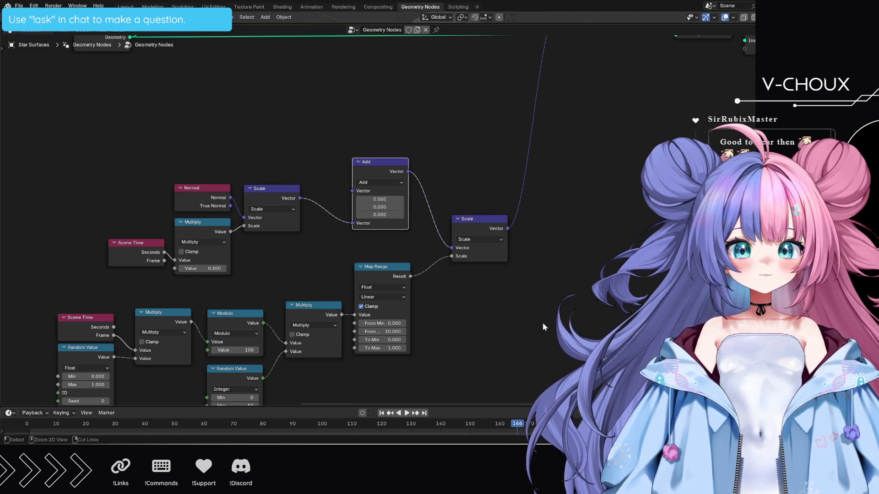
key(ctrl+z)
key(ctrl+z)
key(ctrl+z)
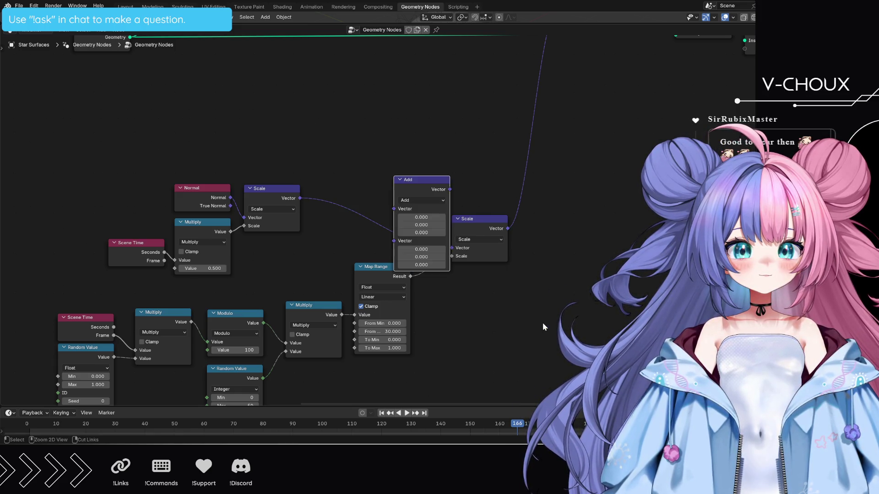
scroll(543, 323, down, 3)
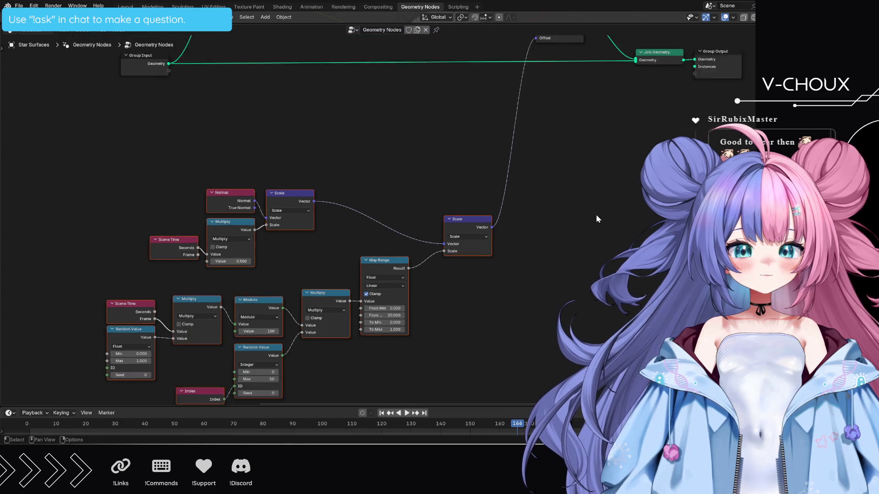
middle_drag(611, 184, 611, 273)
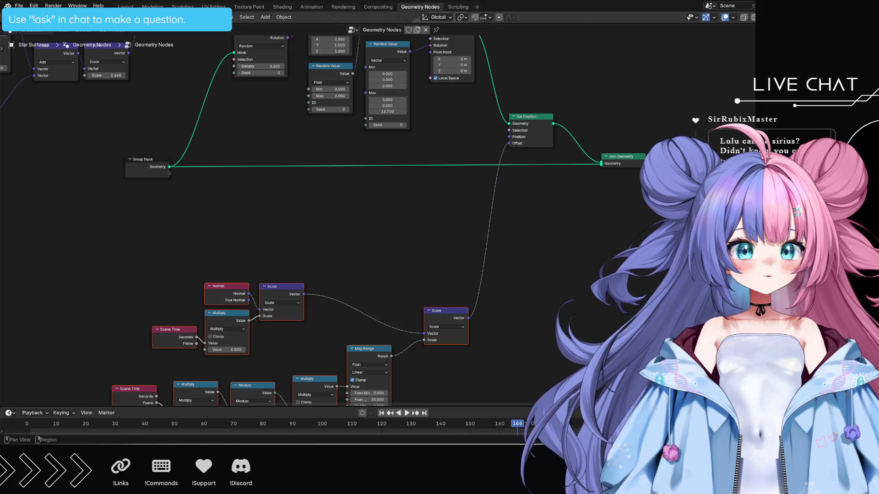
mouse_move(419, 268)
middle_down()
mouse_move(513, 177)
mouse_move(513, 142)
mouse_move(526, 137)
middle_up()
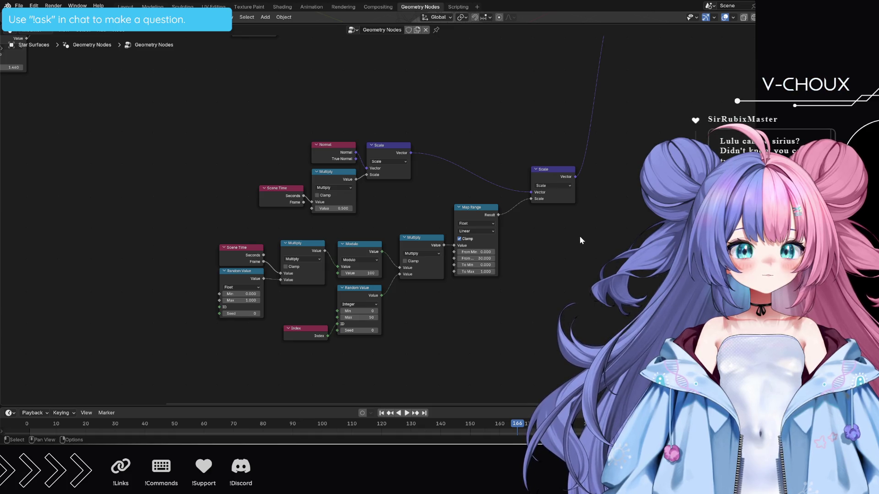
middle_drag(568, 222, 572, 290)
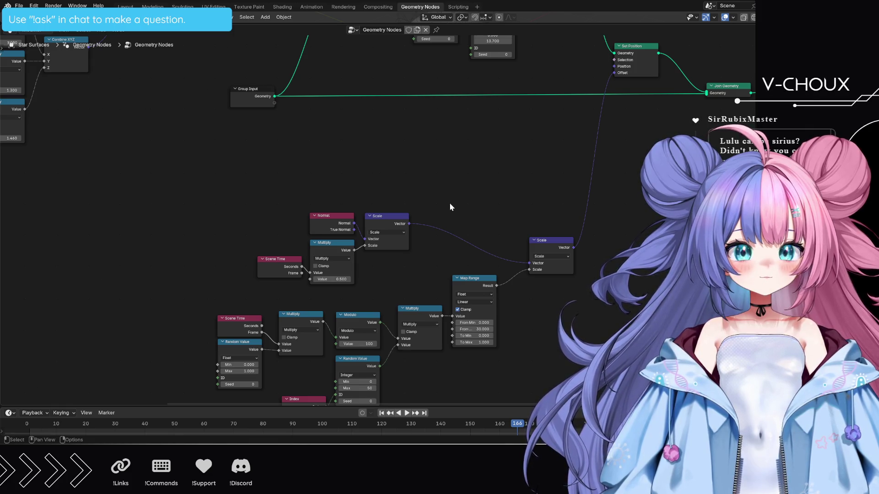
Add a Position node above the Normal node.
key(shift+a)
text(position)
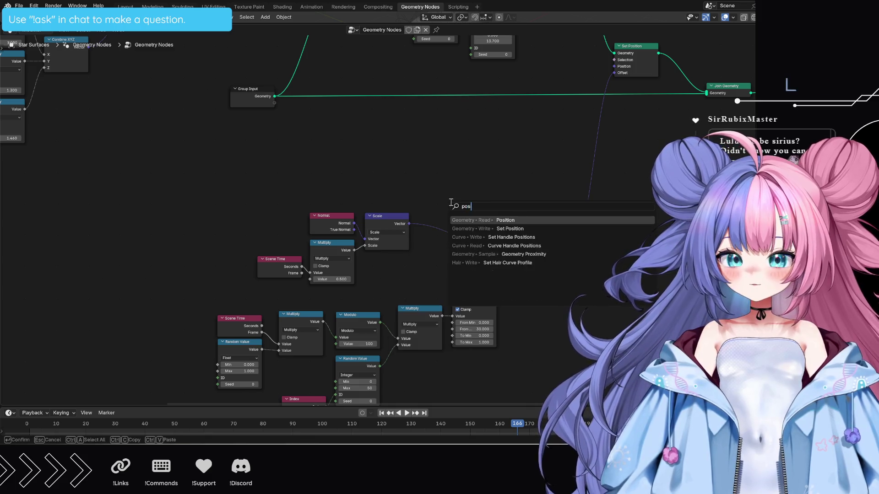
key(Return)
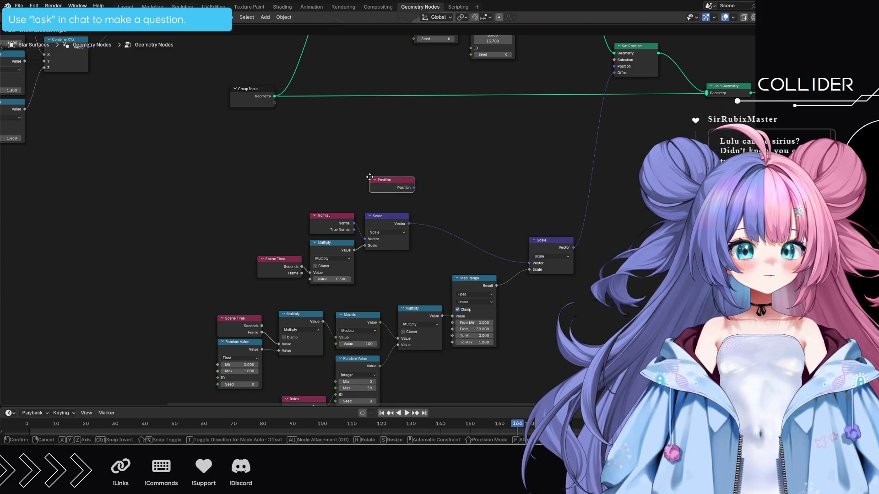
click(373, 175)
Sum Position and the scaled Normal with a Vector Math Add feeding the final Scale node.
drag(417, 185, 439, 188)
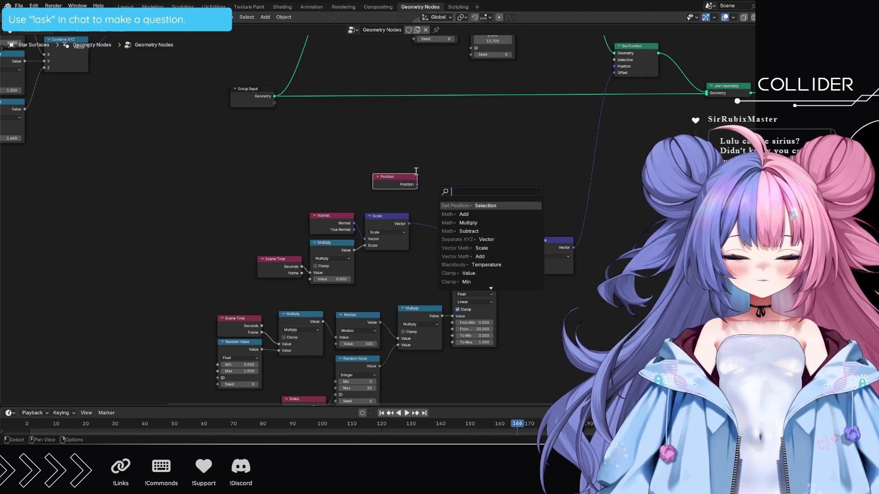
text(ve)
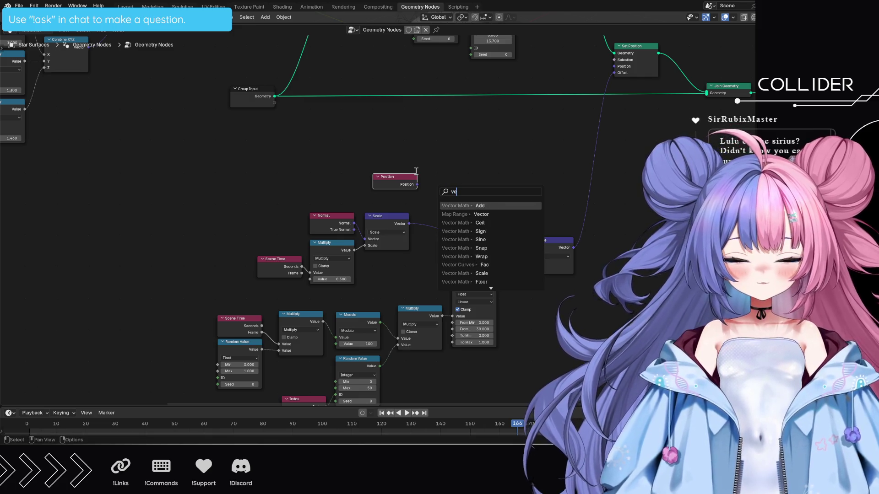
key(Return)
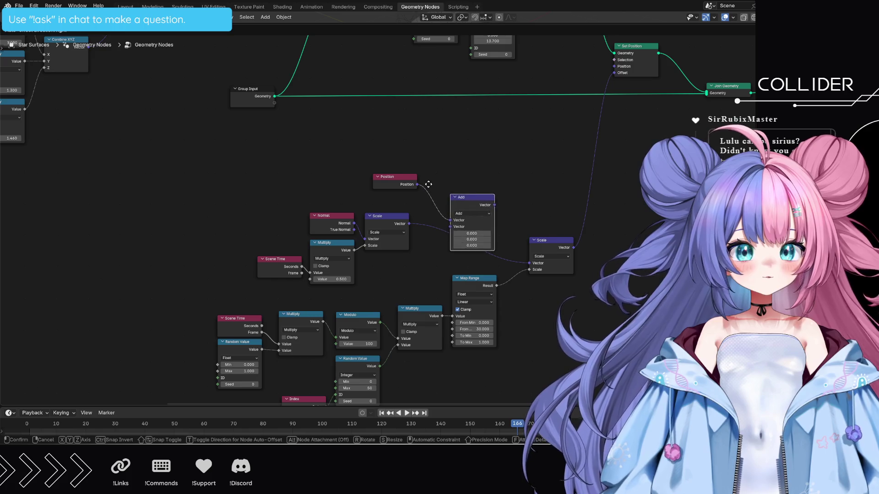
click(427, 187)
drag(409, 224, 449, 229)
drag(493, 208, 526, 264)
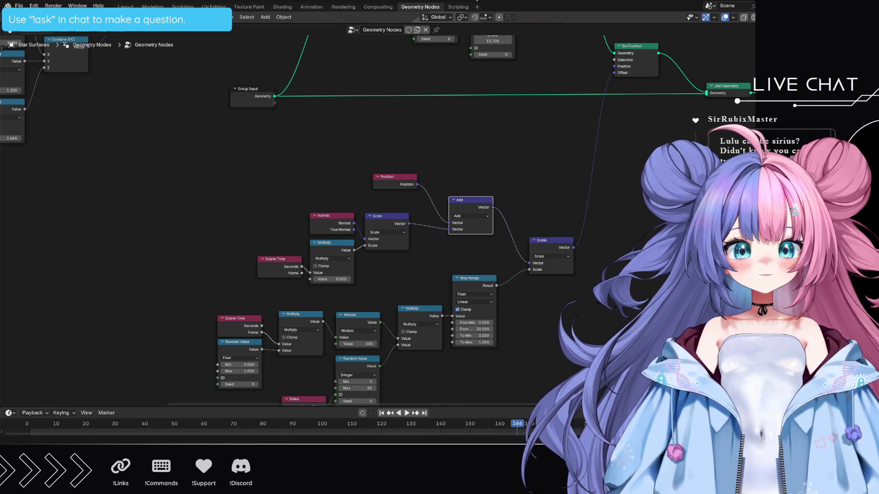
Lower the node editor border to show the viewport and spreadsheet, then raise it partway again.
drag(519, 25, 523, 258)
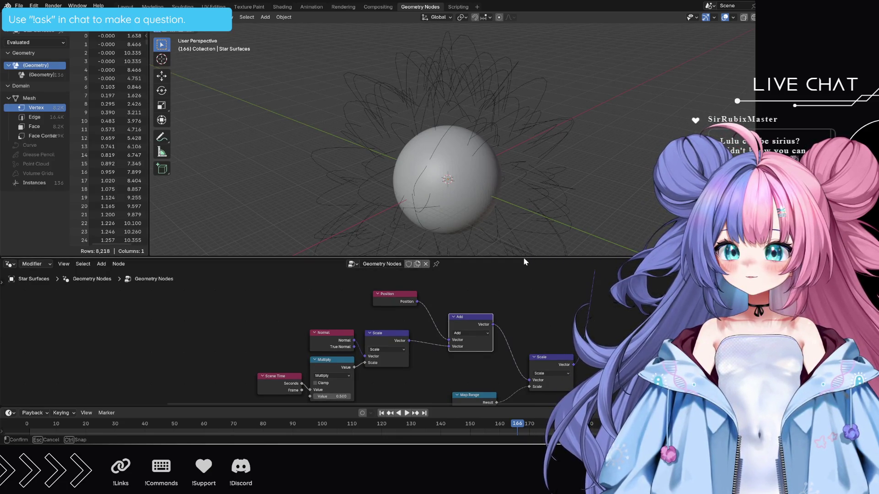
mouse_move(415, 258)
mouse_down()
mouse_move(416, 375)
mouse_move(417, 96)
mouse_up()
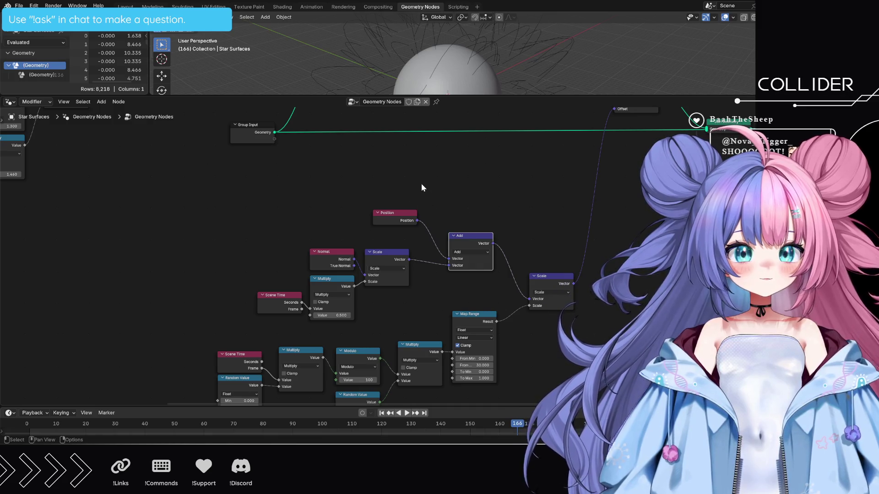
key(shift+a)
Place a zero Vector input node above Position and connect it to Add's first vector input.
text(vector)
key(Return)
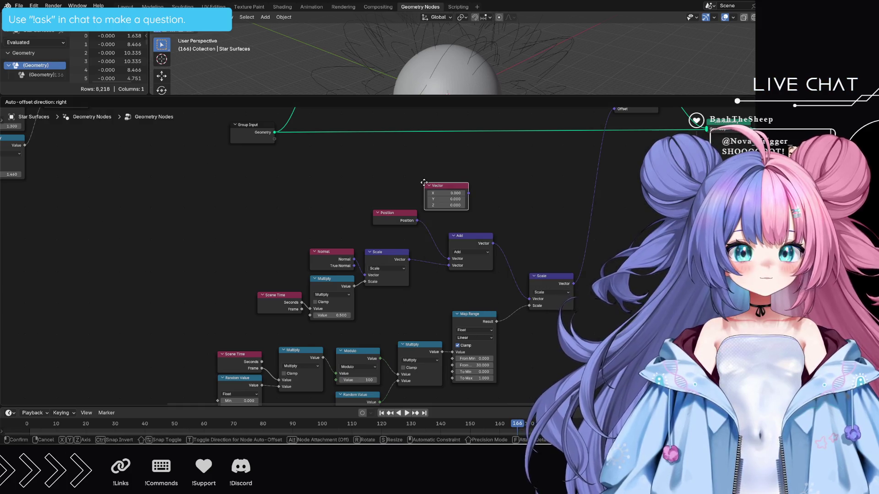
click(375, 170)
mouse_move(419, 180)
mouse_down()
mouse_move(440, 261)
mouse_move(449, 259)
mouse_up()
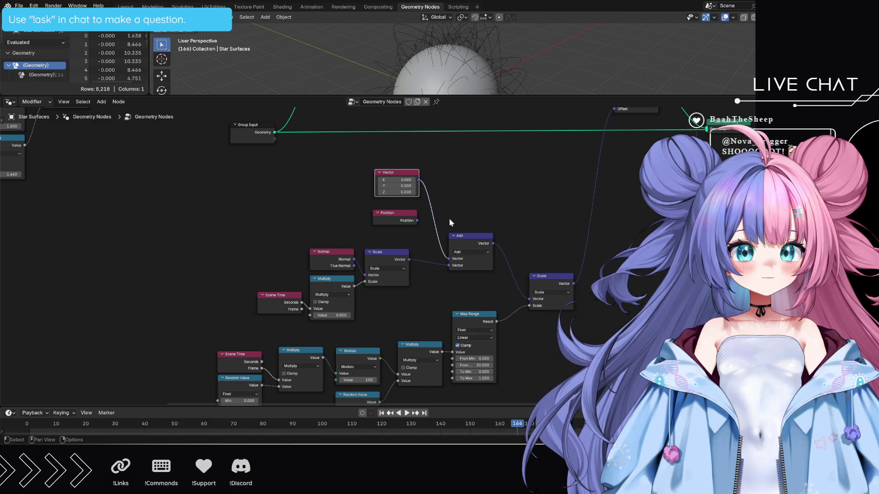
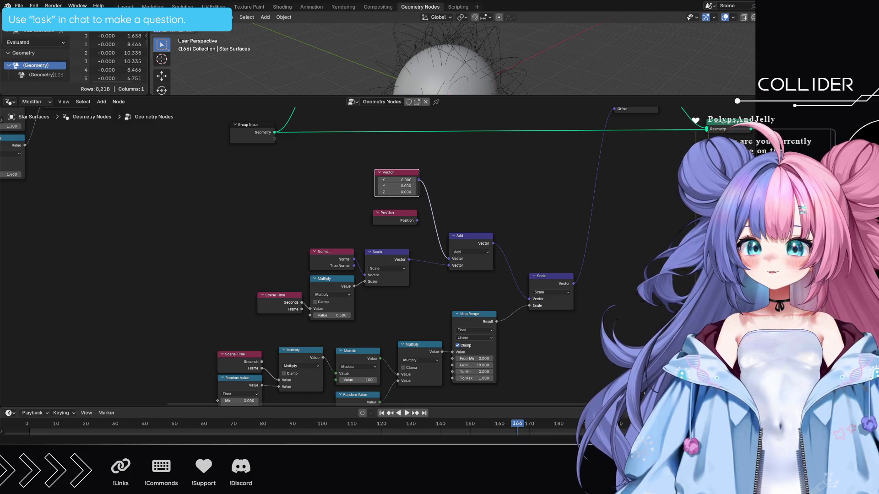
Shift the node tree, enlarge the 3D viewport, and orbit to view the sphere from lower.
middle_drag(626, 275, 591, 241)
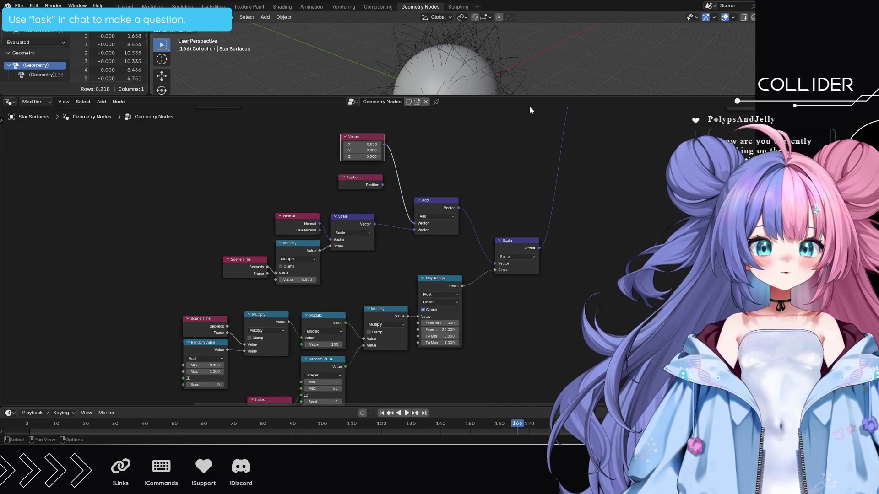
drag(524, 95, 532, 170)
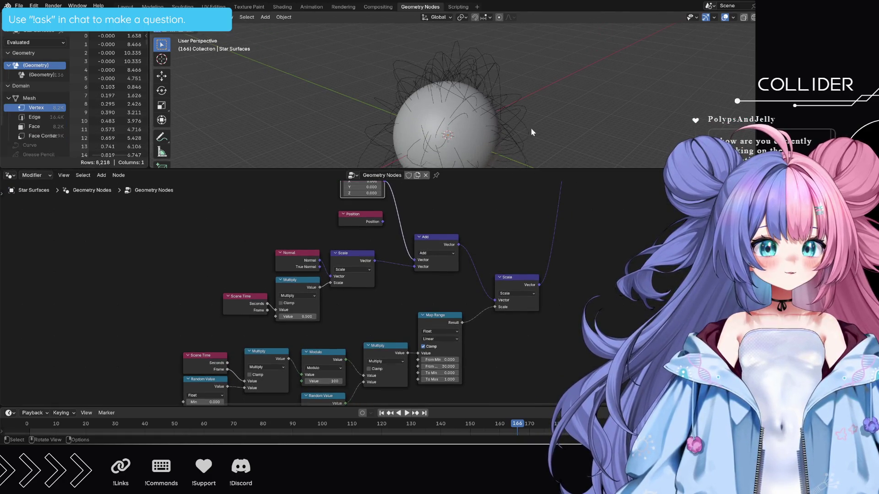
mouse_move(542, 128)
middle_down()
mouse_move(586, 109)
mouse_move(553, 137)
middle_up()
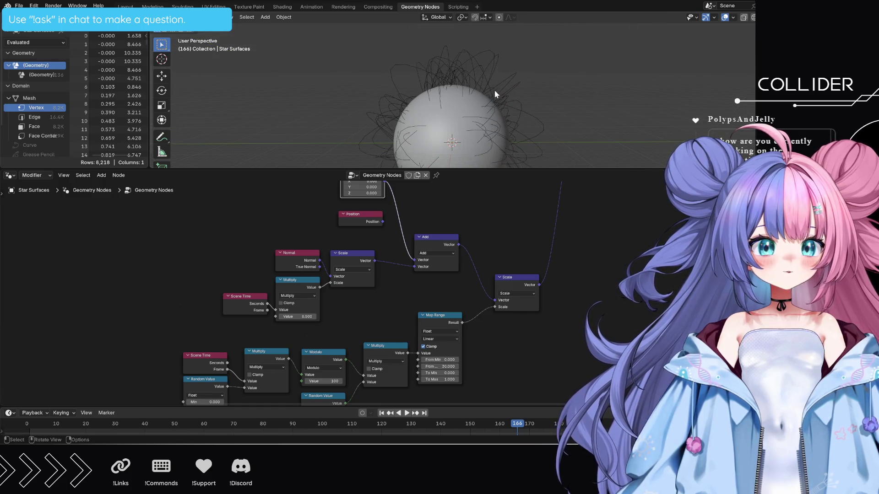